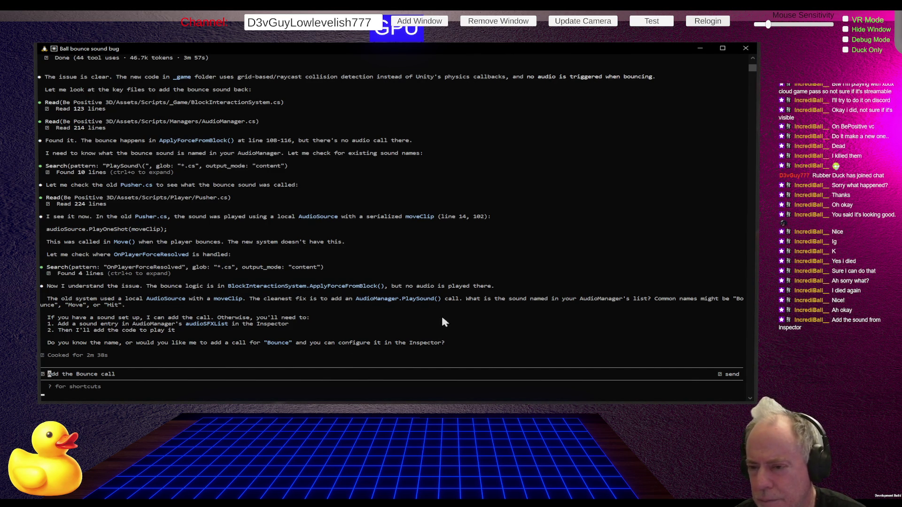
- Switch from Claude Code to the Unity Editor, which shows the Bootstrap scene
{"action": "key", "text": "alt+Tab"}
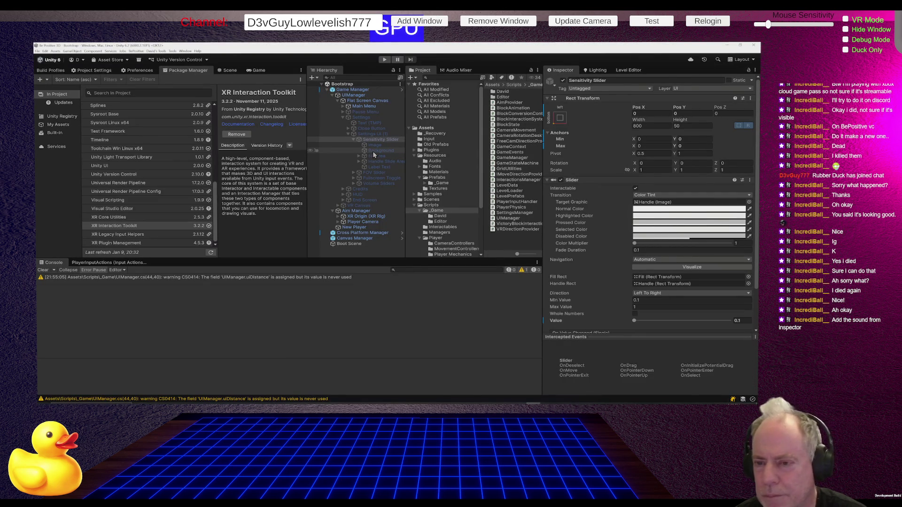
- Review Game Manager's references in the Inspector, then open GameManager.cs in Rider
{"action": "left_click", "coordinate": [355, 95]}
{"action": "left_click", "coordinate": [353, 89]}
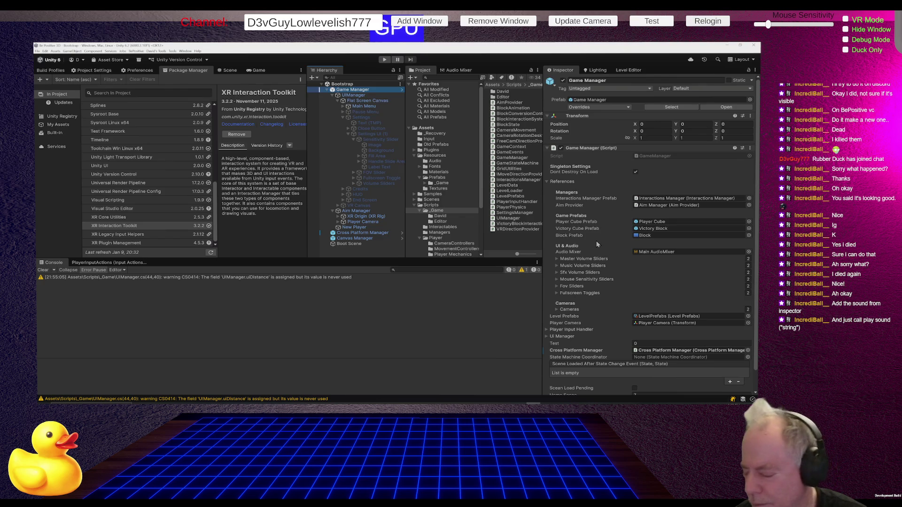
{"action": "scroll", "coordinate": [610, 269], "scroll_direction": "down", "scroll_amount": 1}
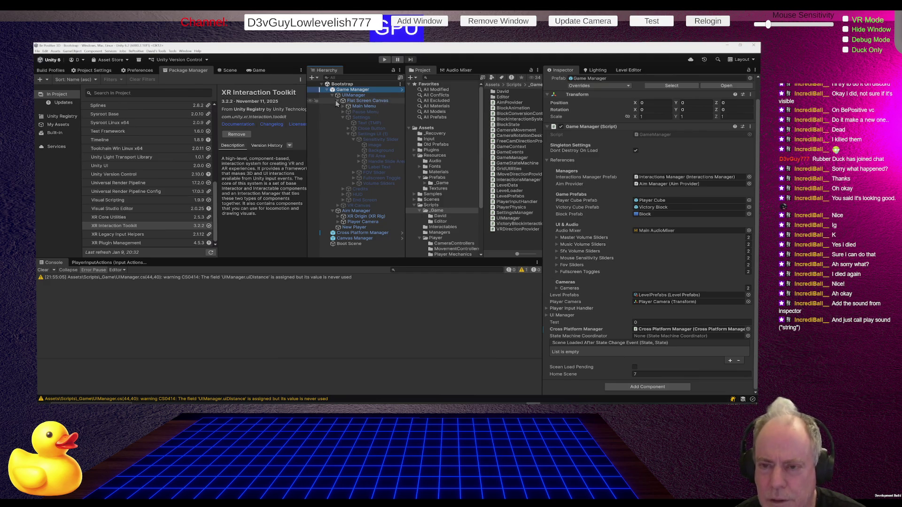
{"action": "left_click", "coordinate": [332, 95]}
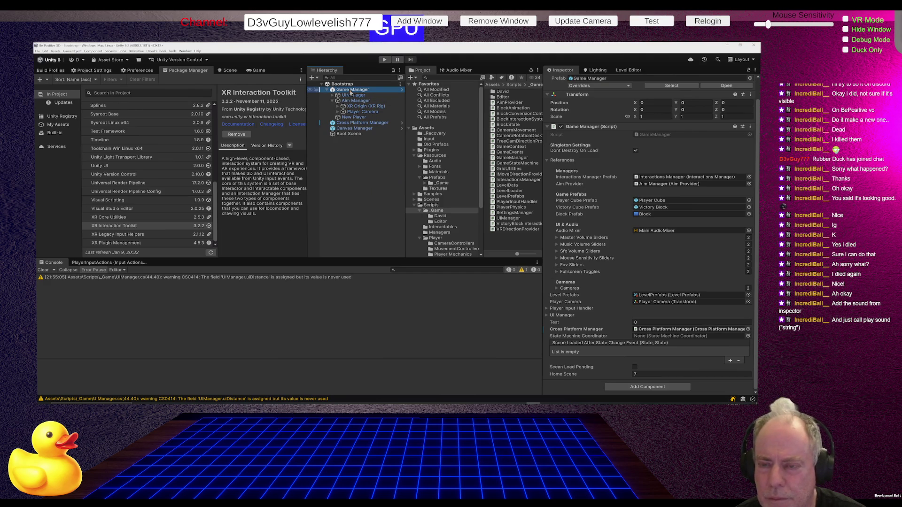
{"action": "left_click", "coordinate": [350, 90]}
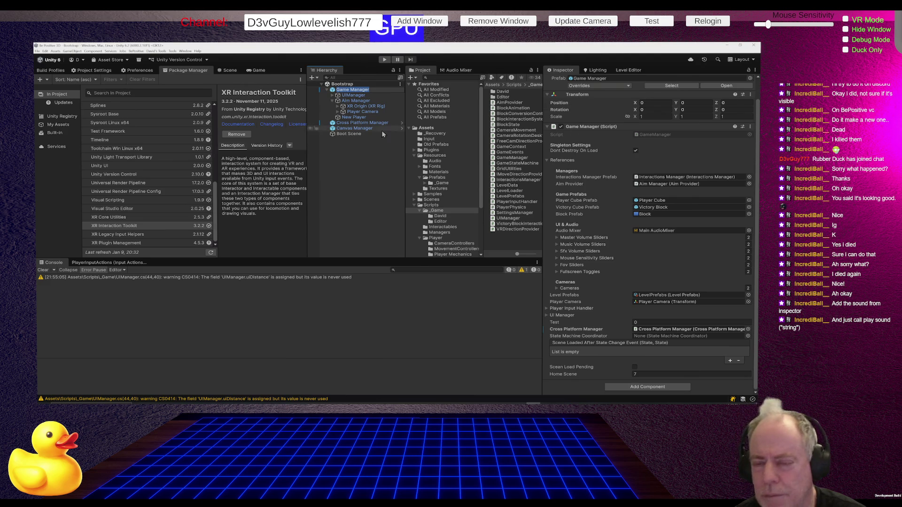
{"action": "left_click", "coordinate": [358, 90]}
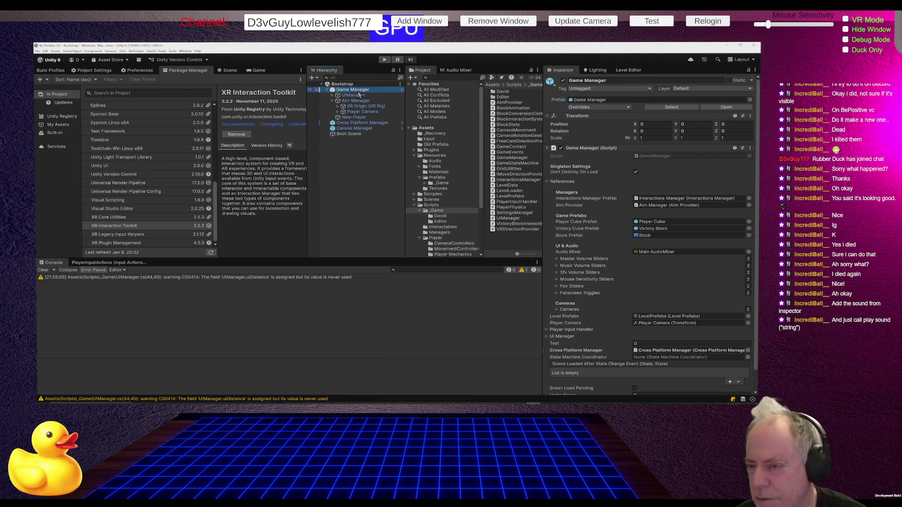
{"action": "double_click", "coordinate": [650, 155]}
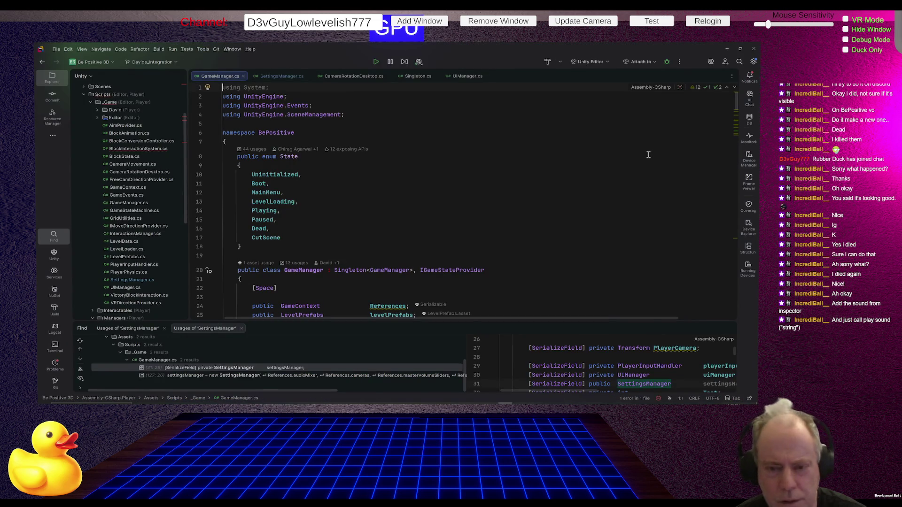
- Open AudioManager.cs from Scripts/Managers and scroll to the SFXType enum and AudioManager class
{"action": "scroll", "coordinate": [405, 137], "scroll_direction": "down", "scroll_amount": 5}
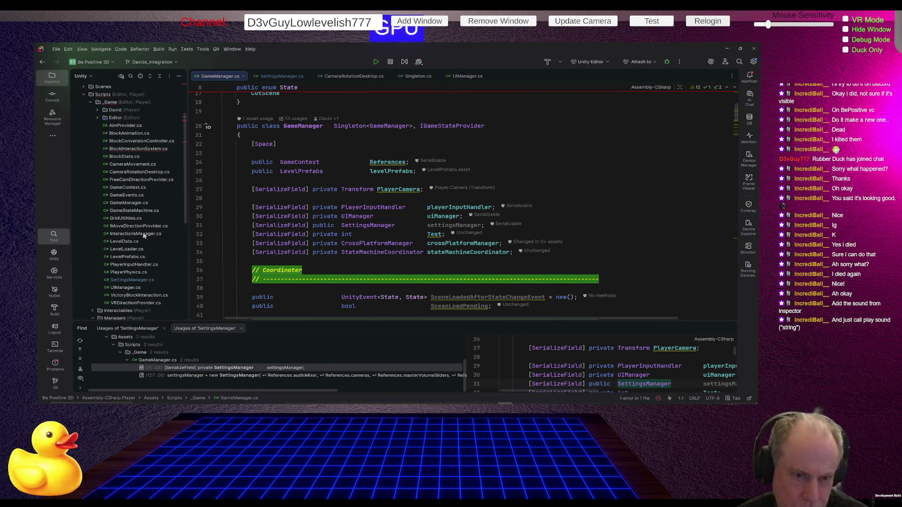
{"action": "scroll", "coordinate": [127, 132], "scroll_direction": "down", "scroll_amount": 5}
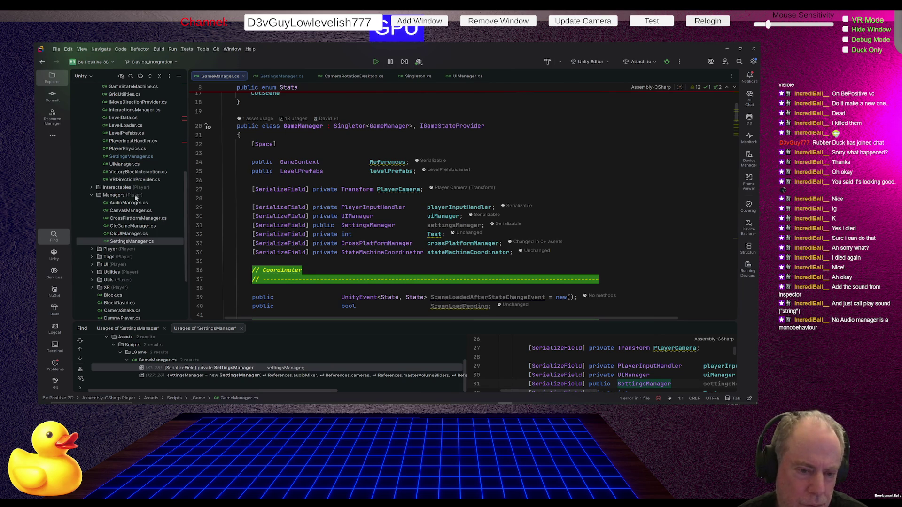
{"action": "left_click", "coordinate": [130, 204]}
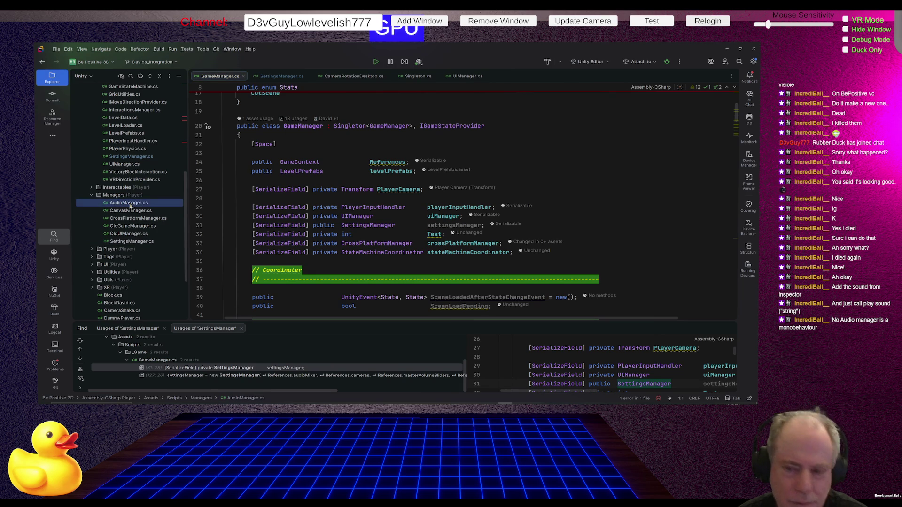
{"action": "double_click", "coordinate": [130, 205]}
{"action": "scroll", "coordinate": [274, 198], "scroll_direction": "up", "scroll_amount": 15}
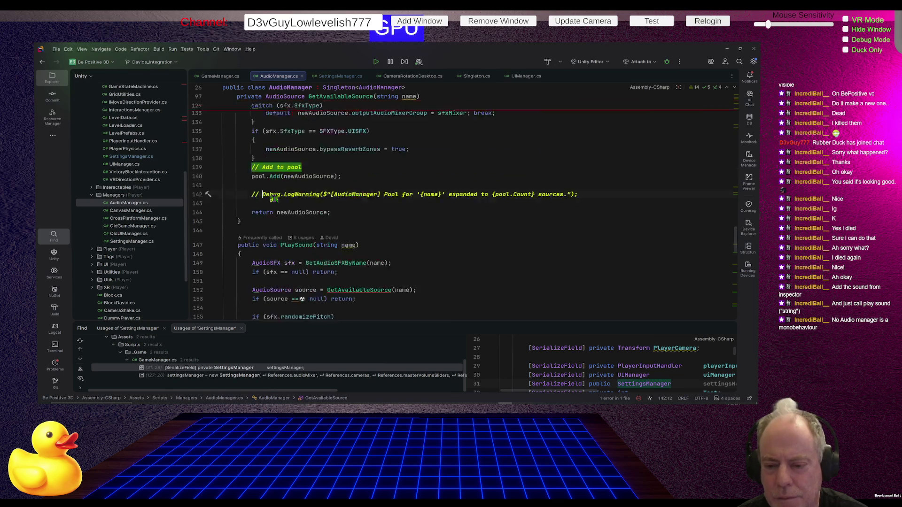
{"action": "scroll", "coordinate": [274, 198], "scroll_direction": "up", "scroll_amount": 10}
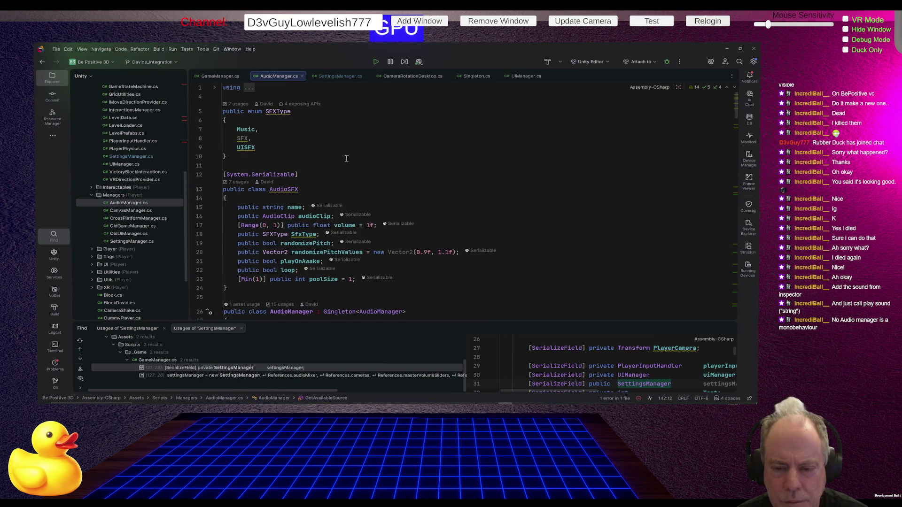
{"action": "scroll", "coordinate": [346, 159], "scroll_direction": "down", "scroll_amount": 4}
{"action": "right_click", "coordinate": [290, 222]}
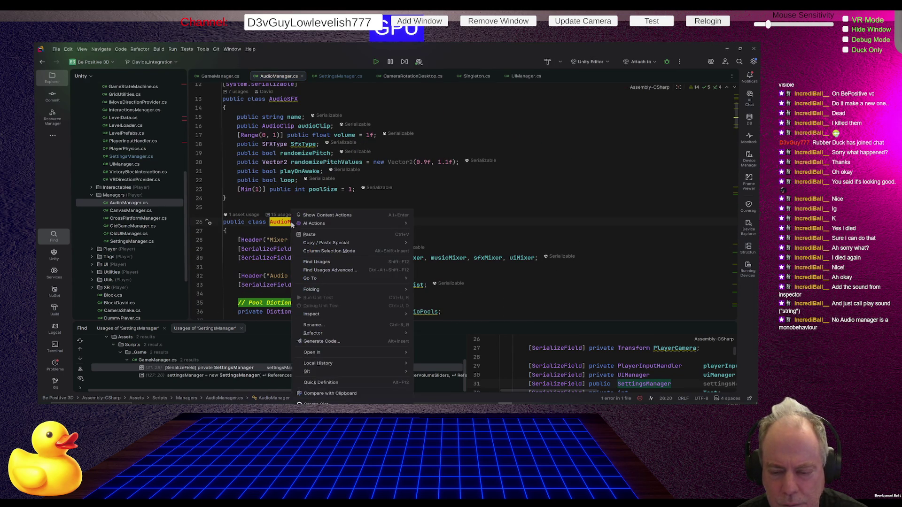
- Find Usages of AudioManager: review Pusher, ButtonAnimator, CameraShake and the prefab, then return to Unity
{"action": "left_click", "coordinate": [327, 261]}
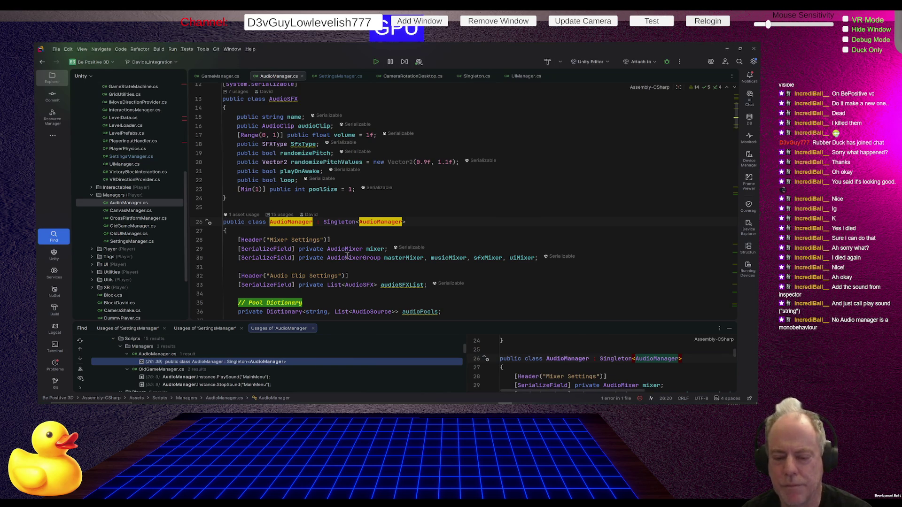
{"action": "left_click_drag", "start_coordinate": [371, 321], "coordinate": [397, 262]}
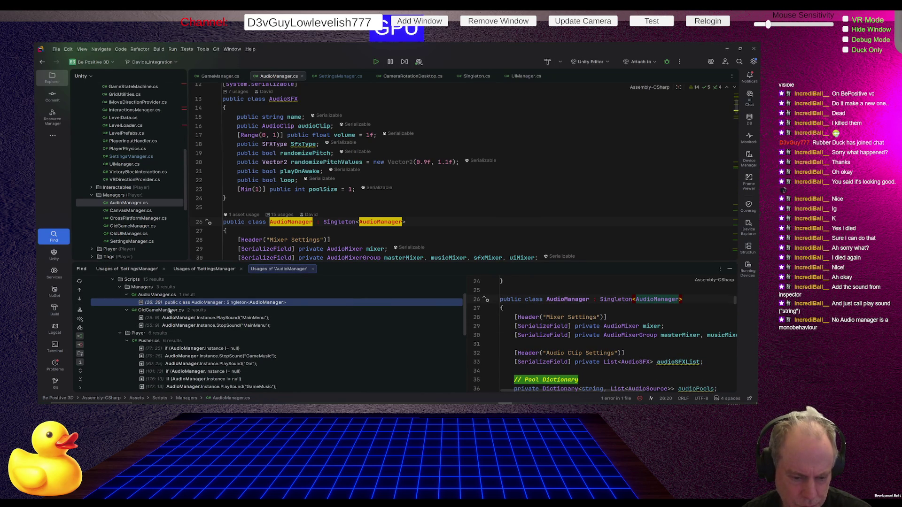
{"action": "scroll", "coordinate": [179, 314], "scroll_direction": "down", "scroll_amount": 3}
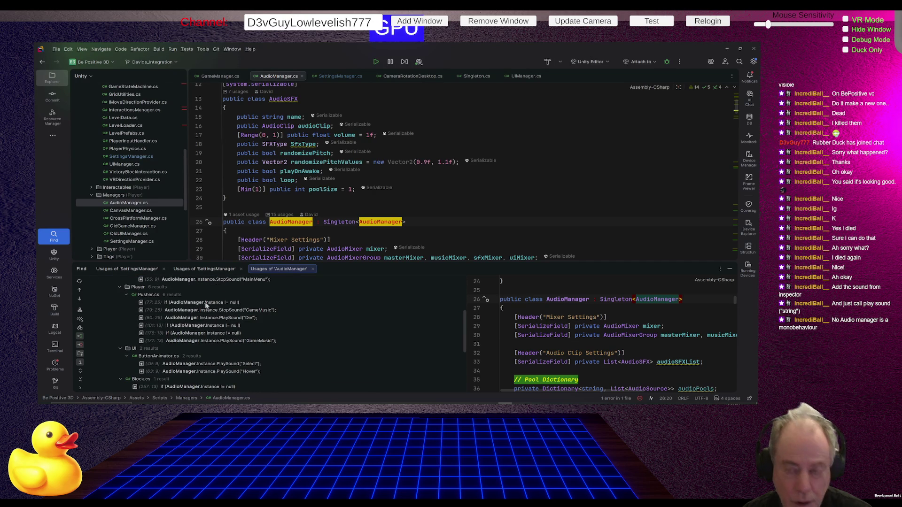
{"action": "scroll", "coordinate": [525, 190], "scroll_direction": "down", "scroll_amount": 2}
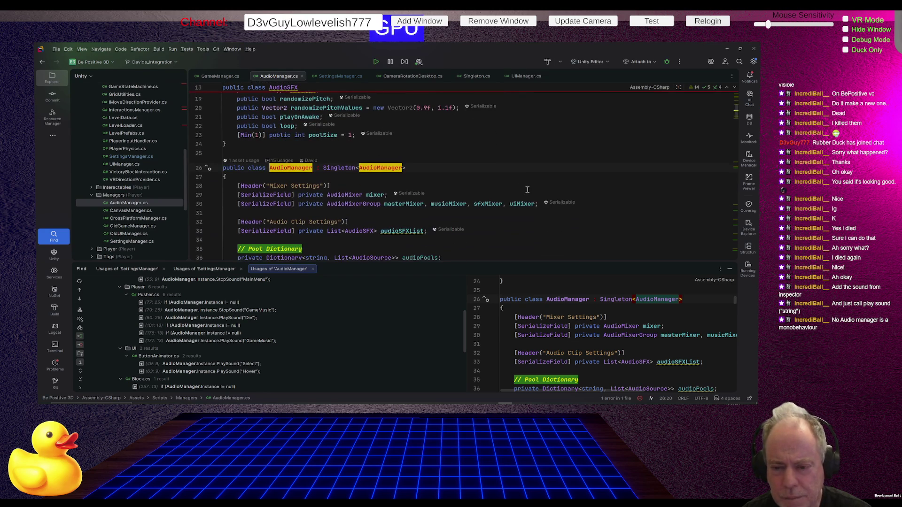
{"action": "scroll", "coordinate": [519, 188], "scroll_direction": "down", "scroll_amount": 3}
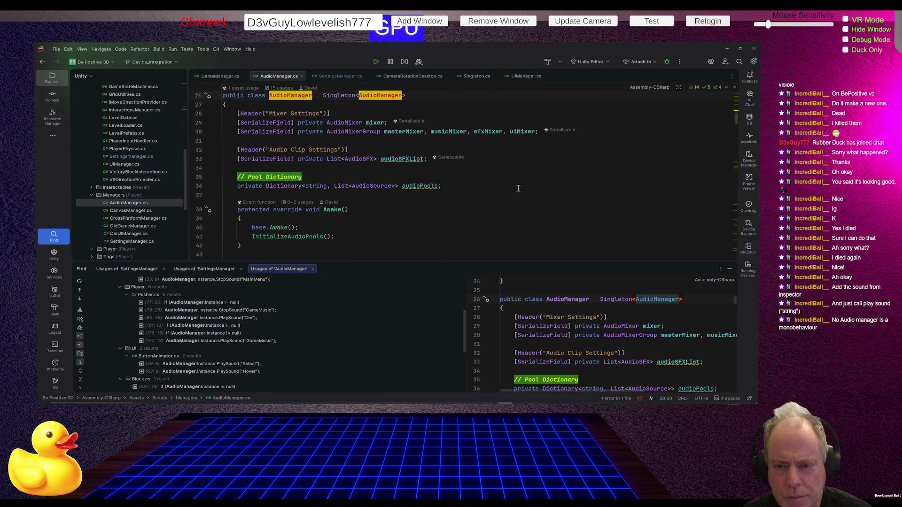
{"action": "scroll", "coordinate": [519, 188], "scroll_direction": "up", "scroll_amount": 3}
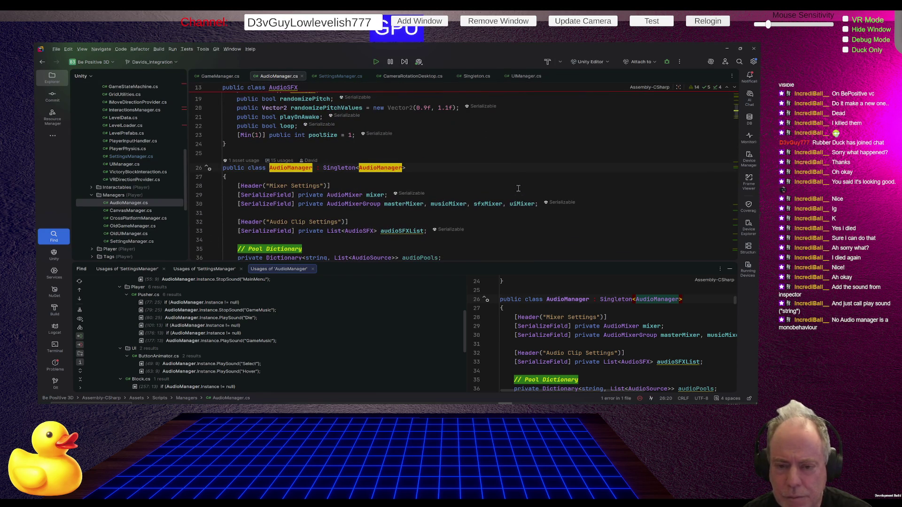
{"action": "scroll", "coordinate": [518, 188], "scroll_direction": "down", "scroll_amount": 1}
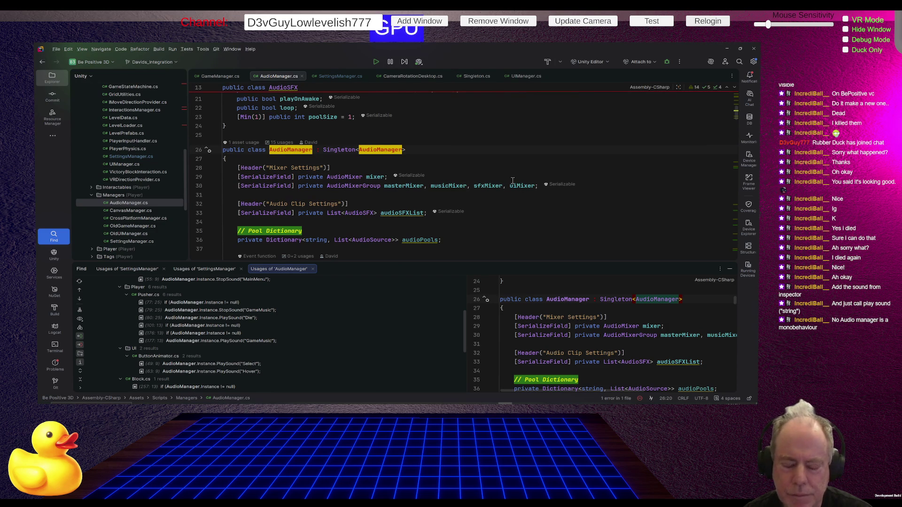
{"action": "mouse_move", "coordinate": [502, 187]}
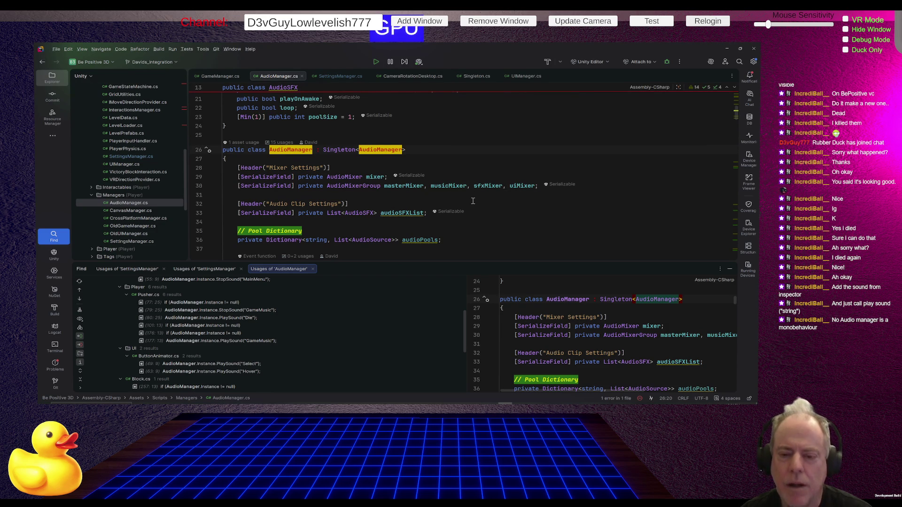
{"action": "scroll", "coordinate": [473, 201], "scroll_direction": "down", "scroll_amount": 2}
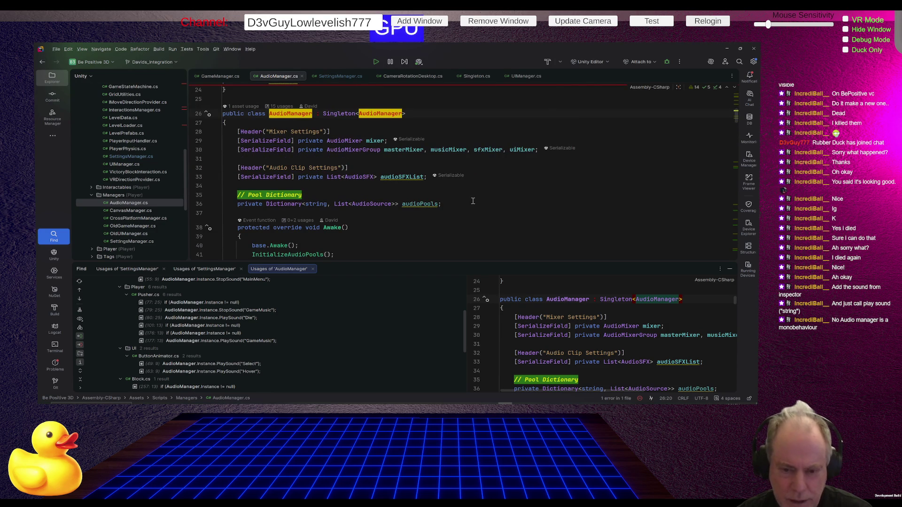
{"action": "scroll", "coordinate": [447, 161], "scroll_direction": "down", "scroll_amount": 2}
{"action": "scroll", "coordinate": [383, 298], "scroll_direction": "down", "scroll_amount": 2}
{"action": "scroll", "coordinate": [388, 301], "scroll_direction": "down", "scroll_amount": 3}
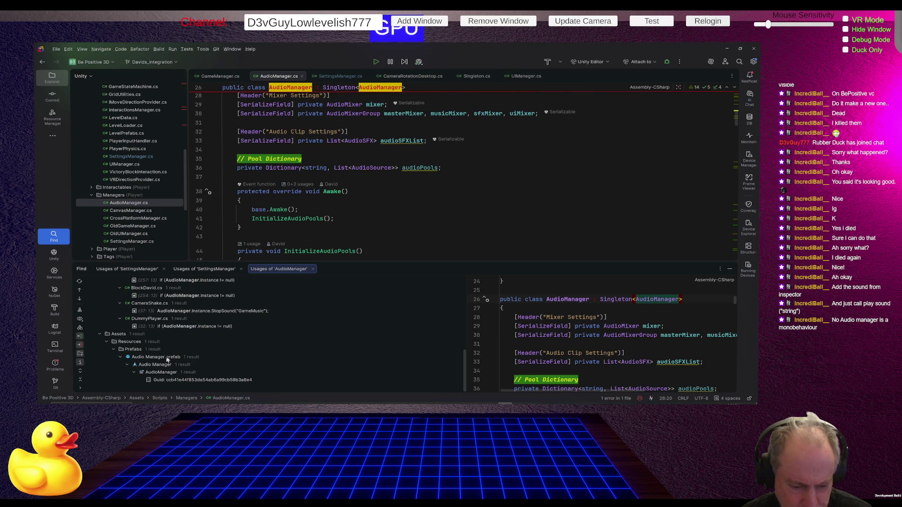
{"action": "key", "text": "alt+Tab"}
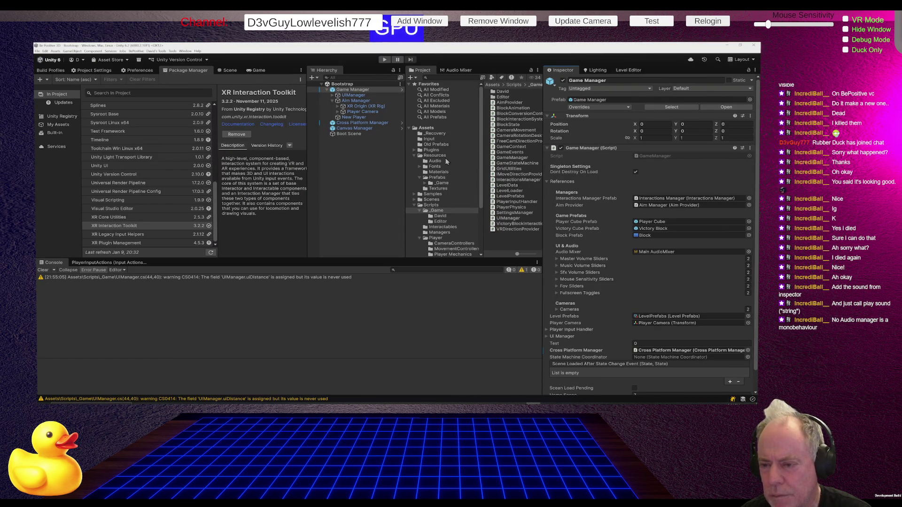
- Browse the Prefabs folders and find where the Audio Manager prefab is referenced in the scene
{"action": "left_click", "coordinate": [443, 178]}
{"action": "left_click", "coordinate": [443, 184]}
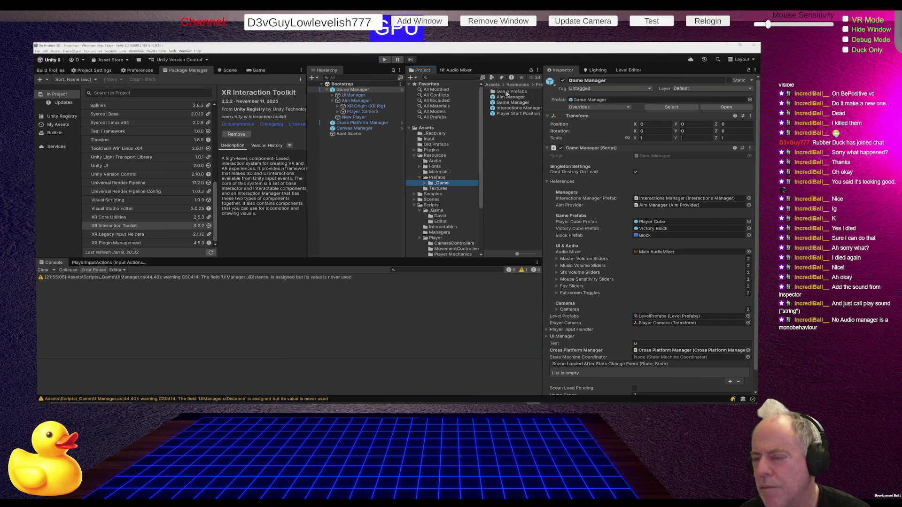
{"action": "left_click", "coordinate": [442, 179]}
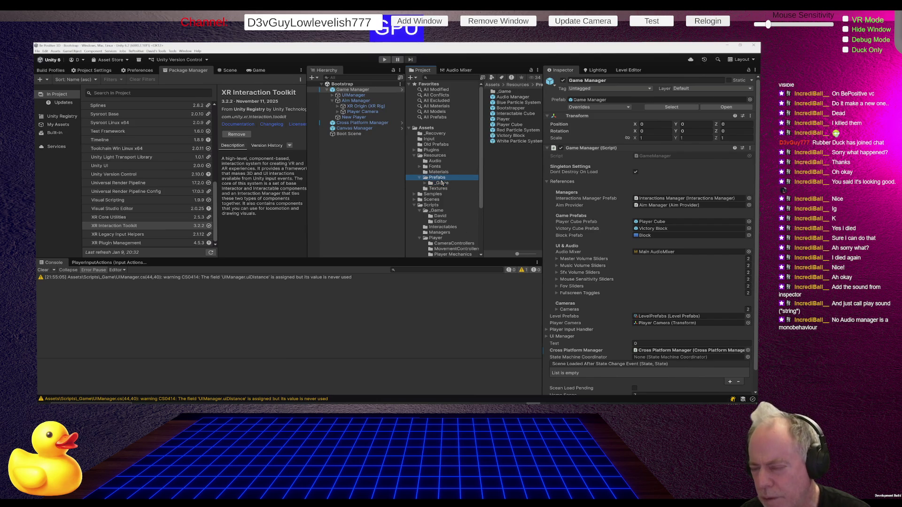
{"action": "right_click", "coordinate": [512, 97]}
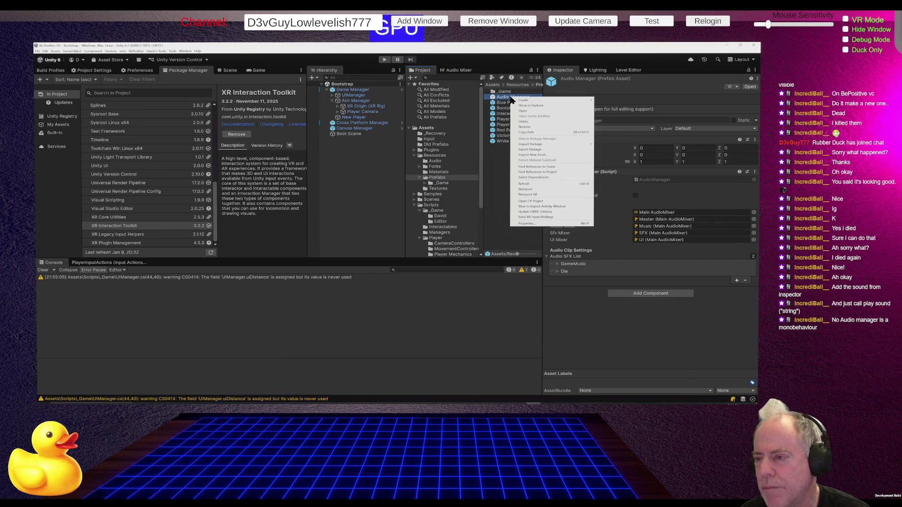
{"action": "mouse_move", "coordinate": [560, 148]}
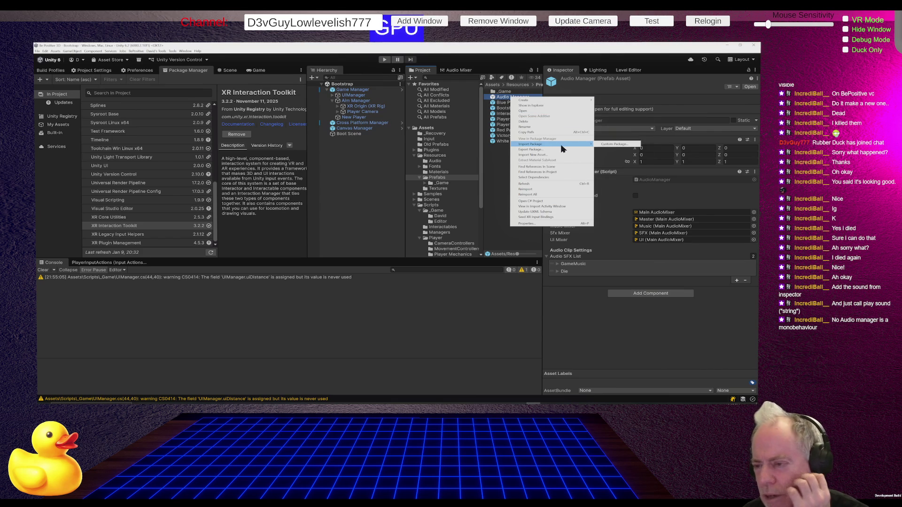
{"action": "left_click", "coordinate": [553, 167]}
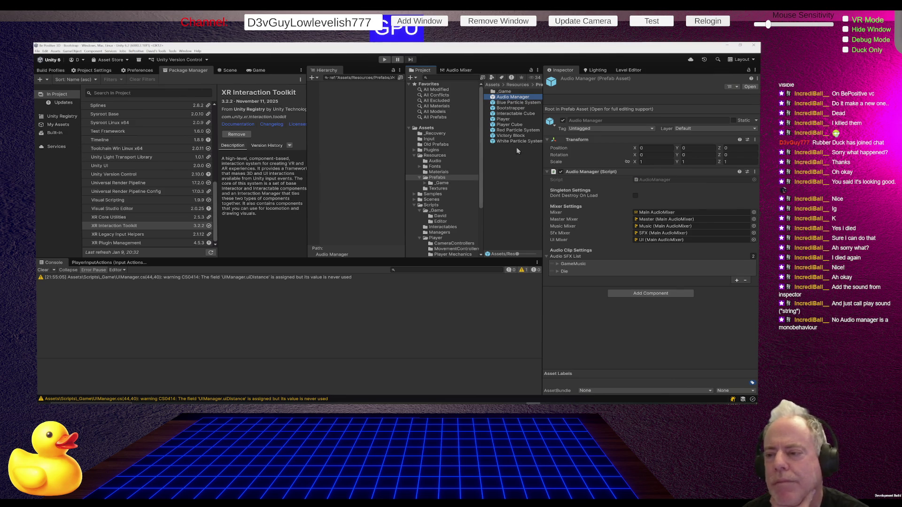
- Look through Scripts/David, then select the Bootstrap scene in Scenes > Dev > Boot Strap
{"action": "left_click", "coordinate": [430, 205]}
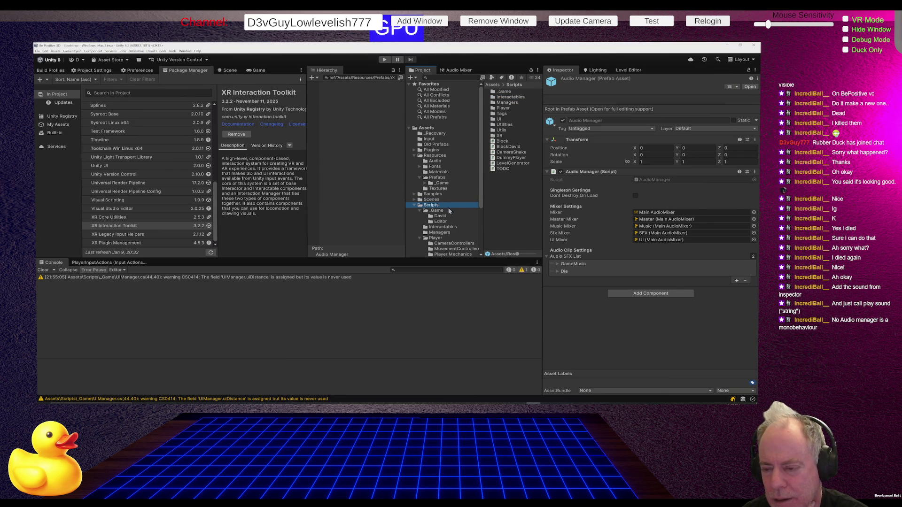
{"action": "left_click", "coordinate": [446, 215]}
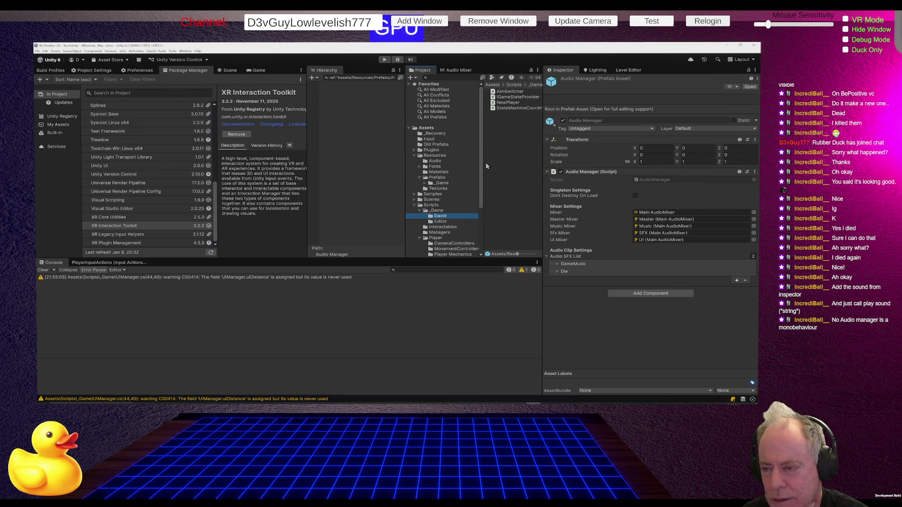
{"action": "left_click", "coordinate": [443, 206]}
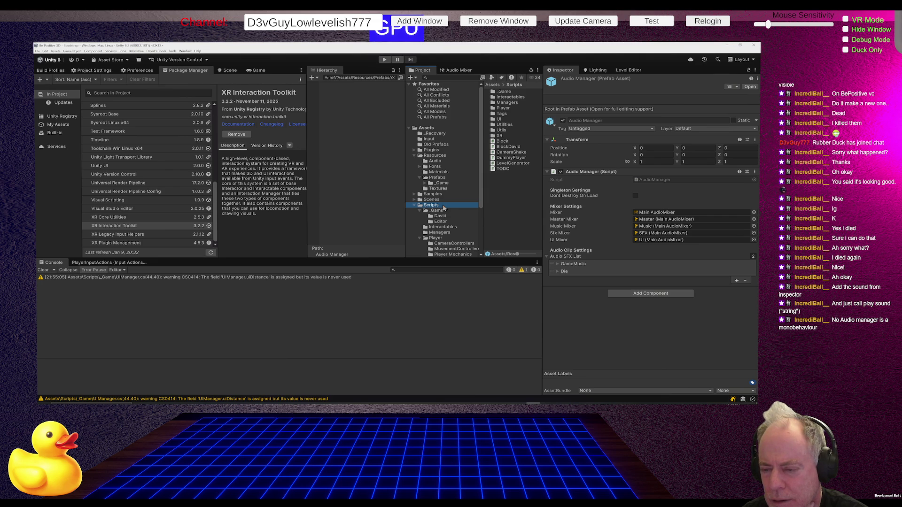
{"action": "left_click", "coordinate": [414, 201]}
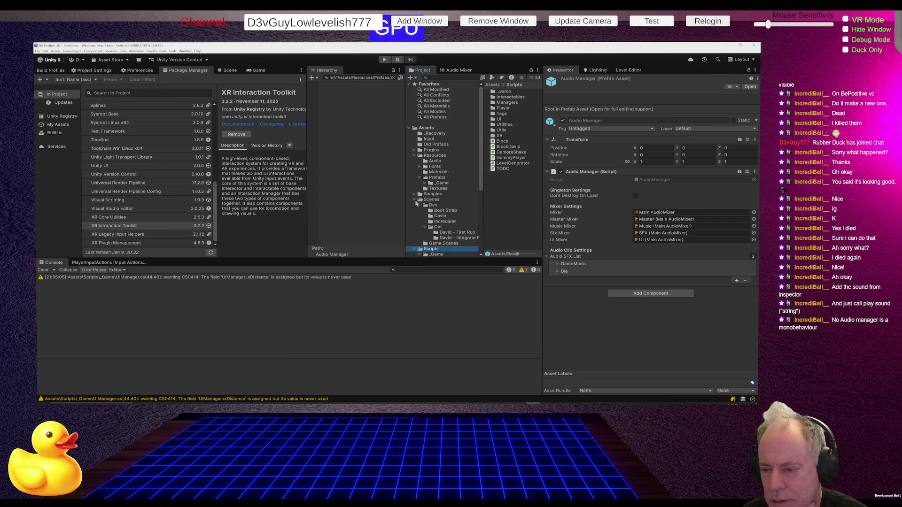
{"action": "left_click", "coordinate": [445, 210]}
{"action": "left_click", "coordinate": [507, 91]}
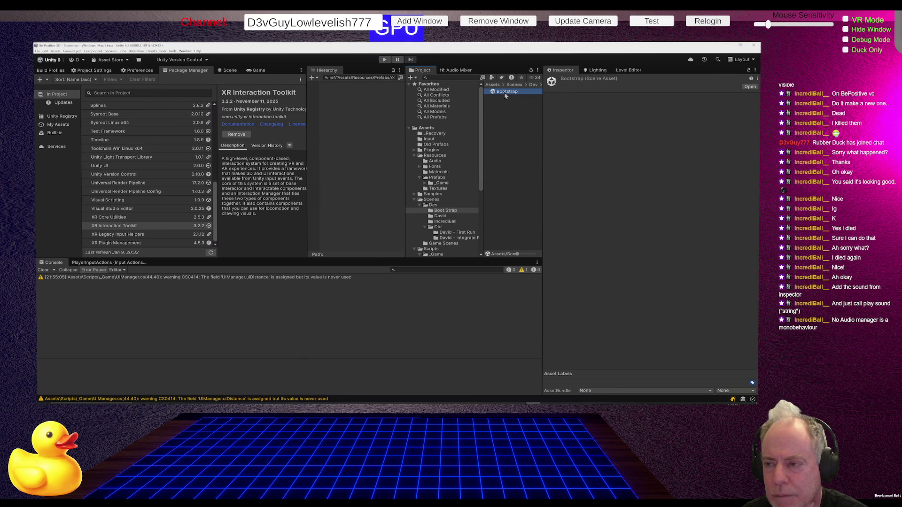
- Clear the Hierarchy filter, inspect Game Manager's children, then open Resources/Prefabs
{"action": "left_click", "coordinate": [394, 78]}
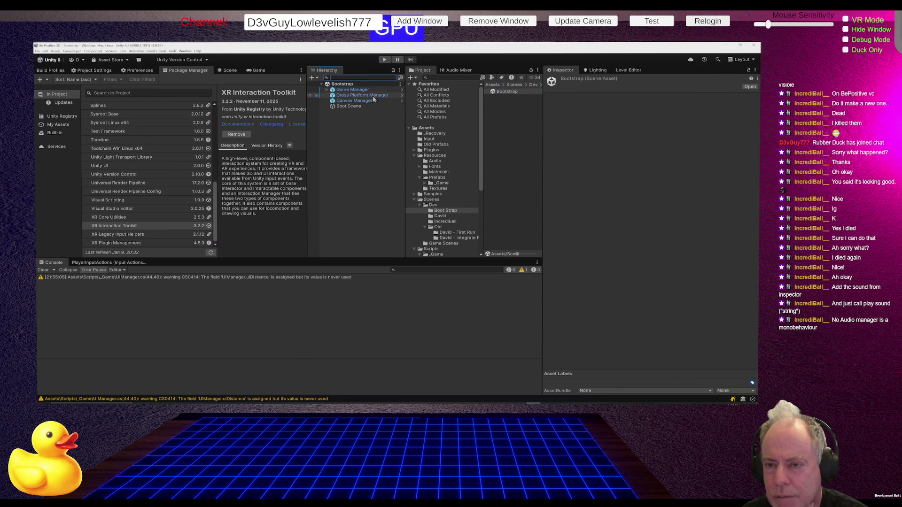
{"action": "left_click", "coordinate": [325, 91]}
{"action": "left_click", "coordinate": [327, 89]}
{"action": "left_click", "coordinate": [327, 89]}
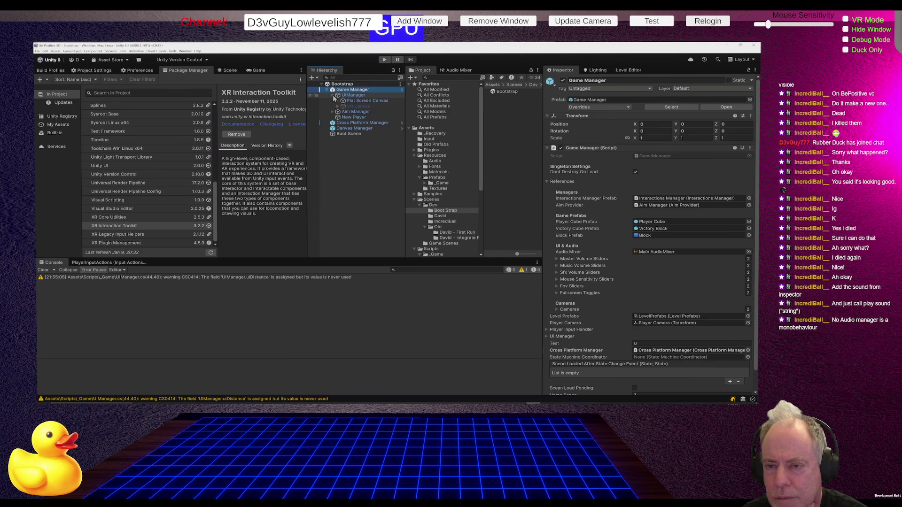
{"action": "left_click", "coordinate": [327, 90]}
{"action": "left_click", "coordinate": [327, 90]}
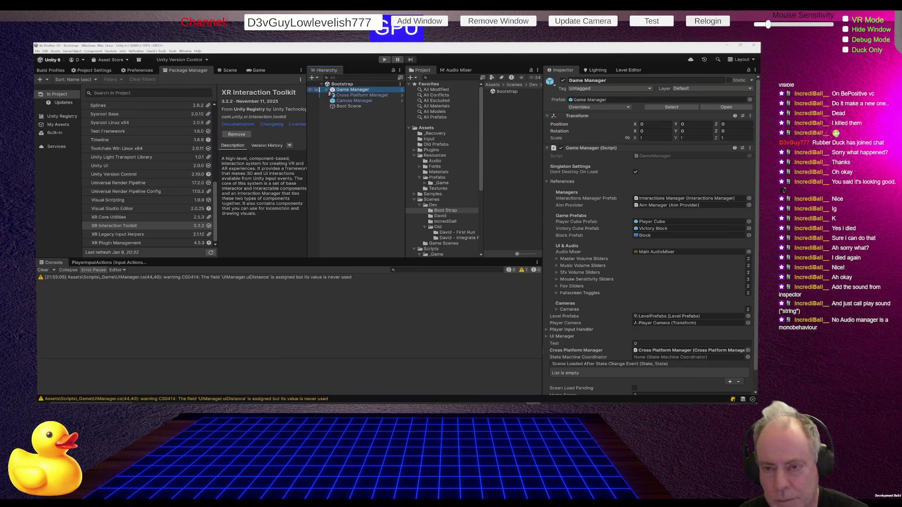
{"action": "left_click", "coordinate": [328, 90], "text": "alt"}
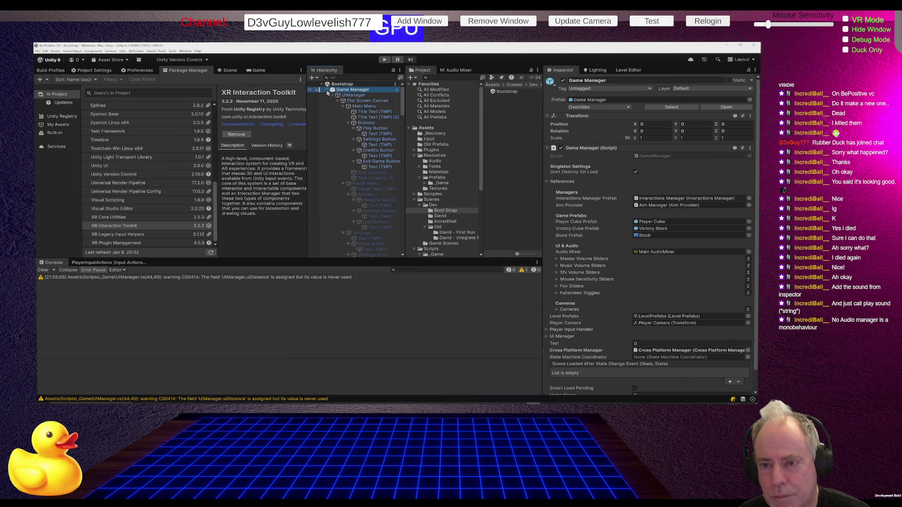
{"action": "key", "text": "ctrl+z"}
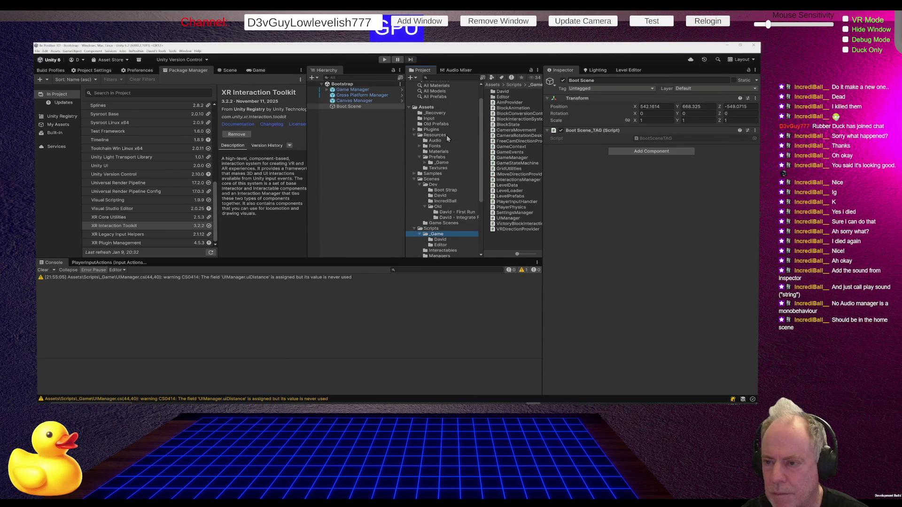
{"action": "left_click", "coordinate": [440, 158]}
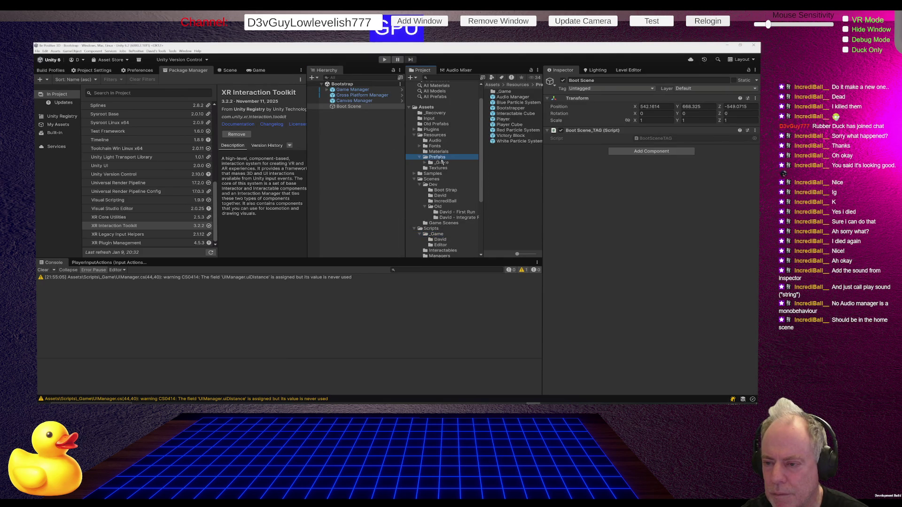
- Place the Audio Manager prefab above Boot Scene in the Bootstrap hierarchy and enter Play mode
{"action": "left_click_drag", "start_coordinate": [512, 97], "coordinate": [372, 130]}
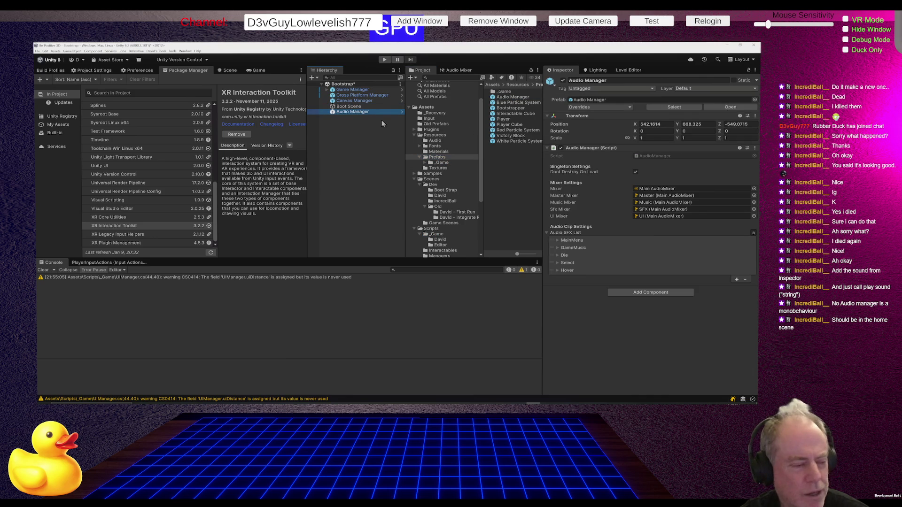
{"action": "left_click", "coordinate": [445, 164]}
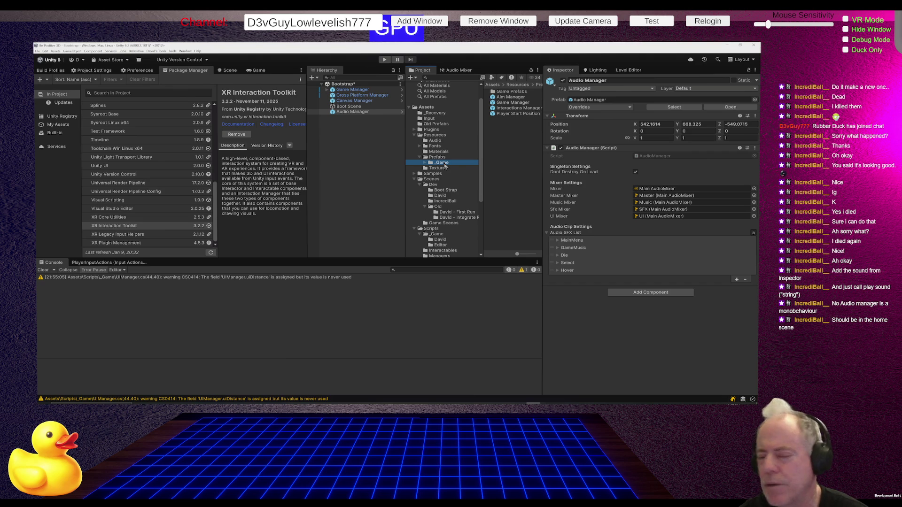
{"action": "left_click", "coordinate": [368, 123]}
{"action": "left_click_drag", "start_coordinate": [360, 113], "coordinate": [357, 106]}
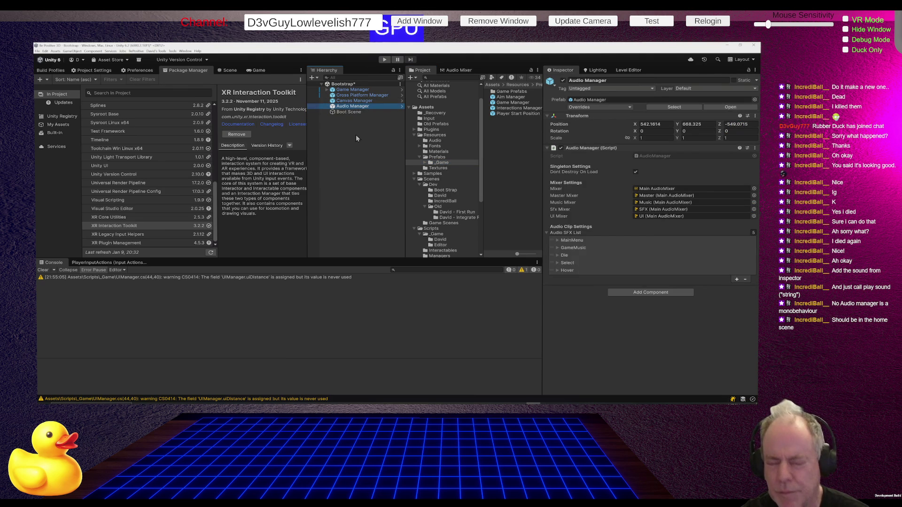
{"action": "left_click", "coordinate": [383, 59]}
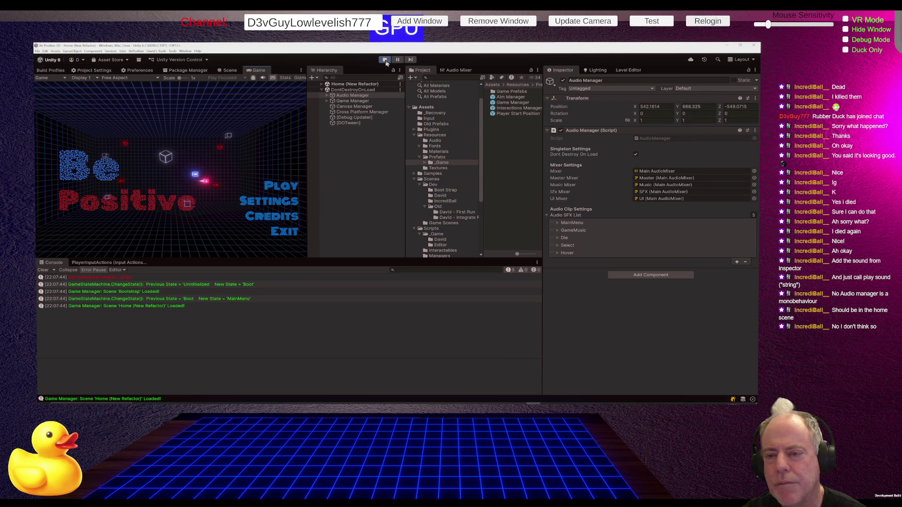
- Start Level_0 from the main menu, check the Settings panel, then pause the game
{"action": "left_click", "coordinate": [287, 185]}
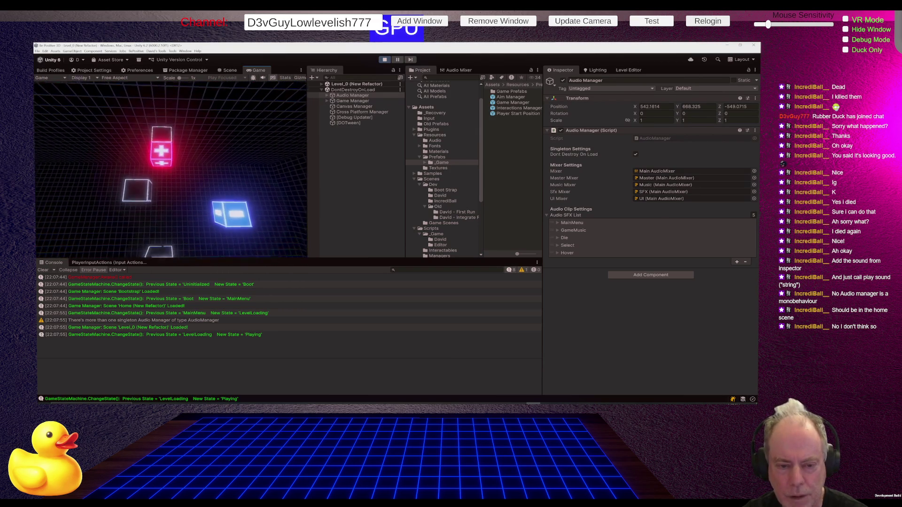
{"action": "key", "text": "Escape"}
{"action": "left_click", "coordinate": [165, 194]}
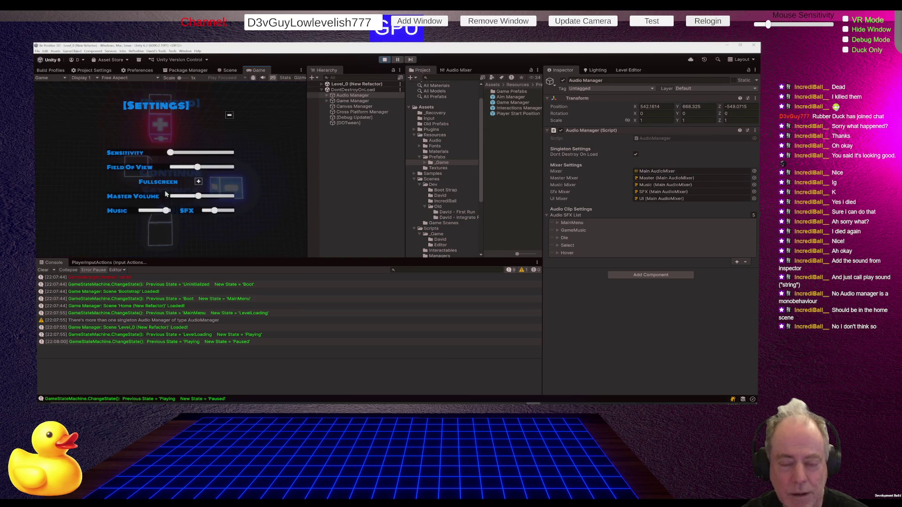
{"action": "key", "text": "Escape"}
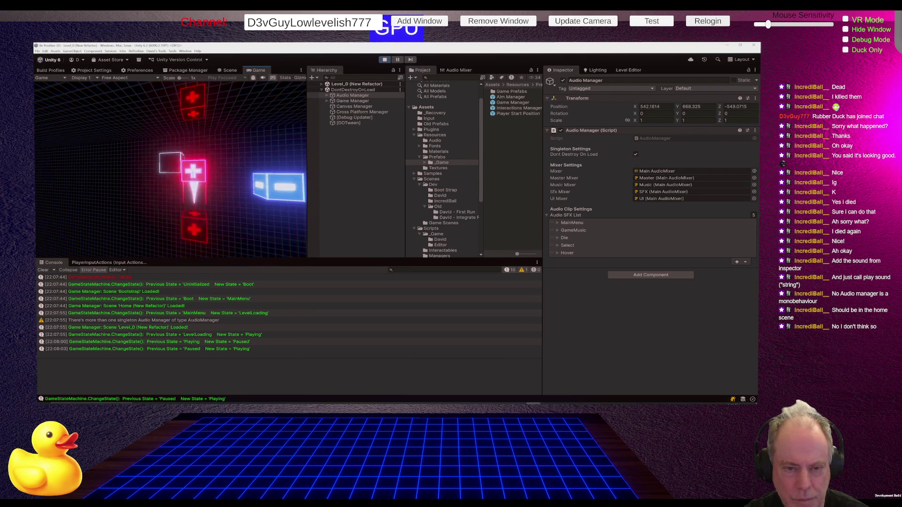
{"action": "key", "text": "Escape"}
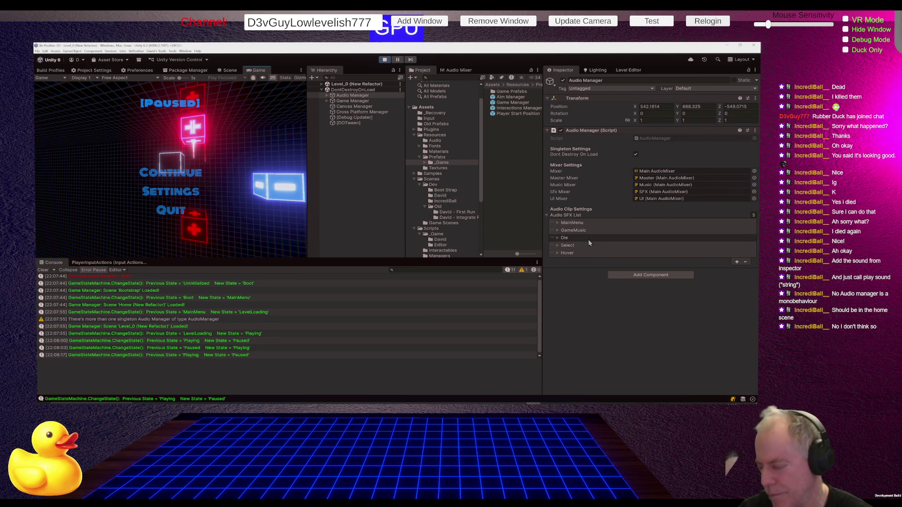
{"action": "left_click", "coordinate": [558, 239]}
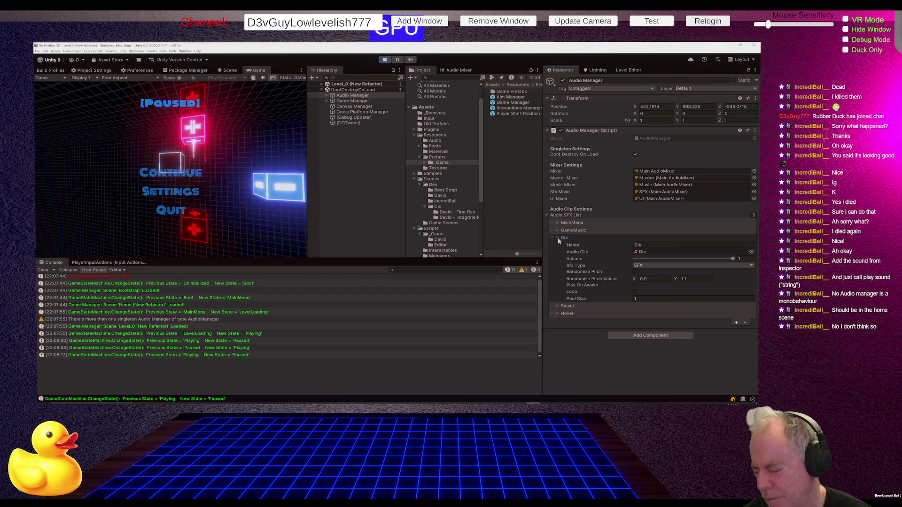
{"action": "left_click", "coordinate": [558, 239]}
{"action": "left_click", "coordinate": [558, 238]}
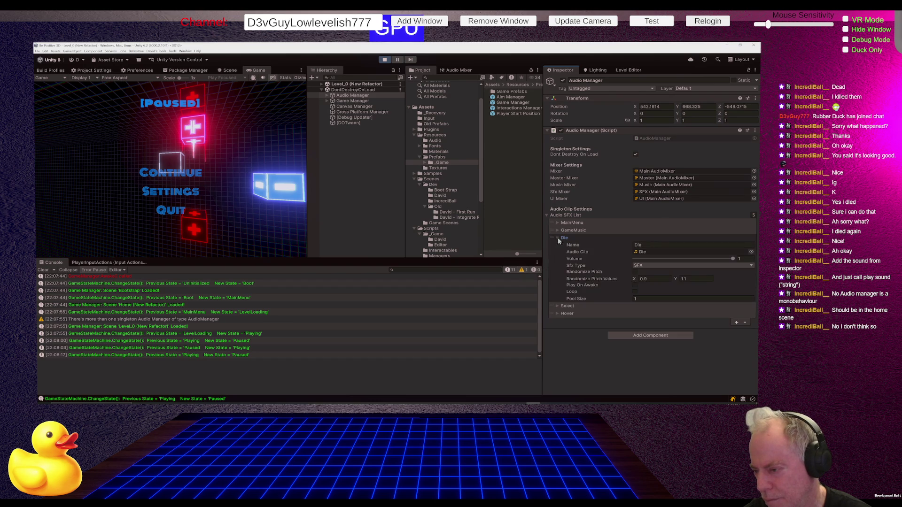
{"action": "left_click", "coordinate": [559, 238]}
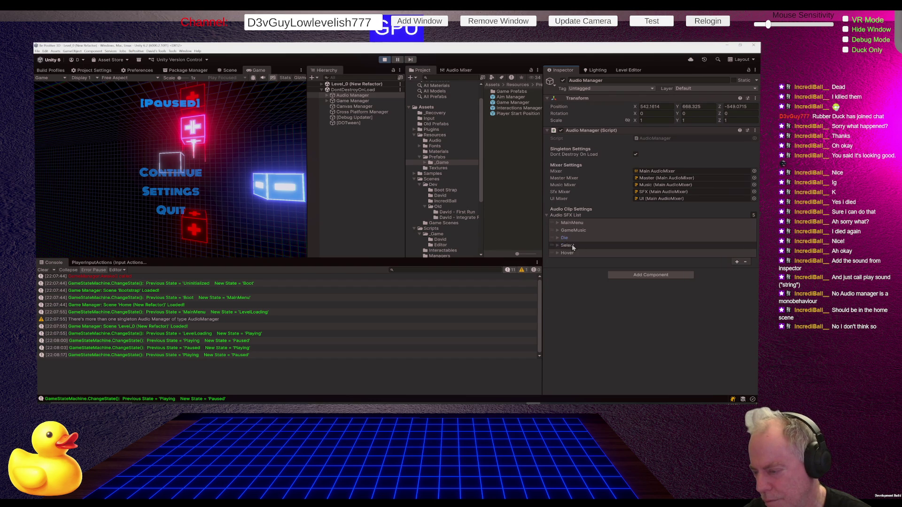
{"action": "left_click", "coordinate": [571, 246]}
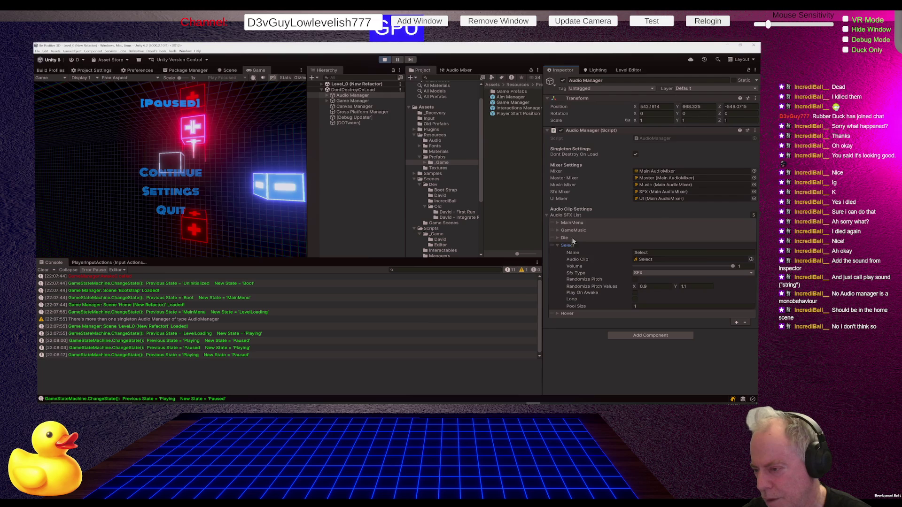
{"action": "left_click", "coordinate": [558, 224]}
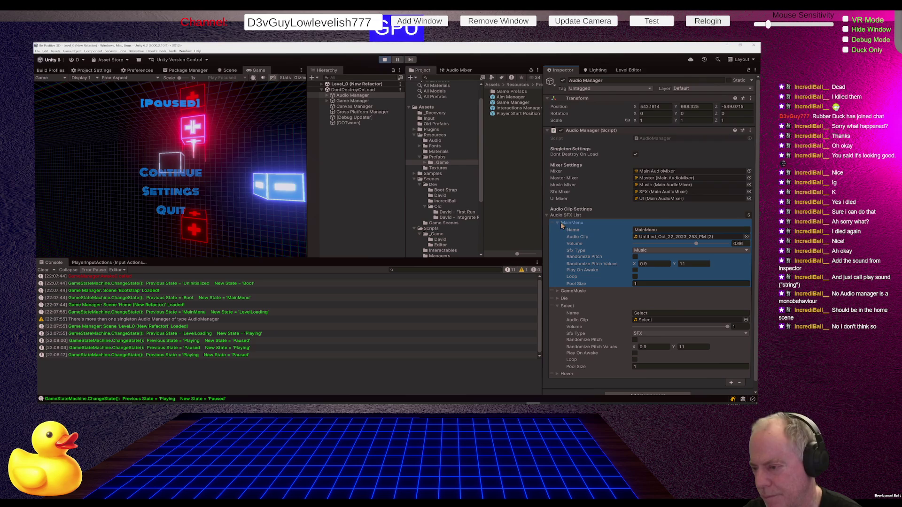
{"action": "left_click", "coordinate": [557, 224]}
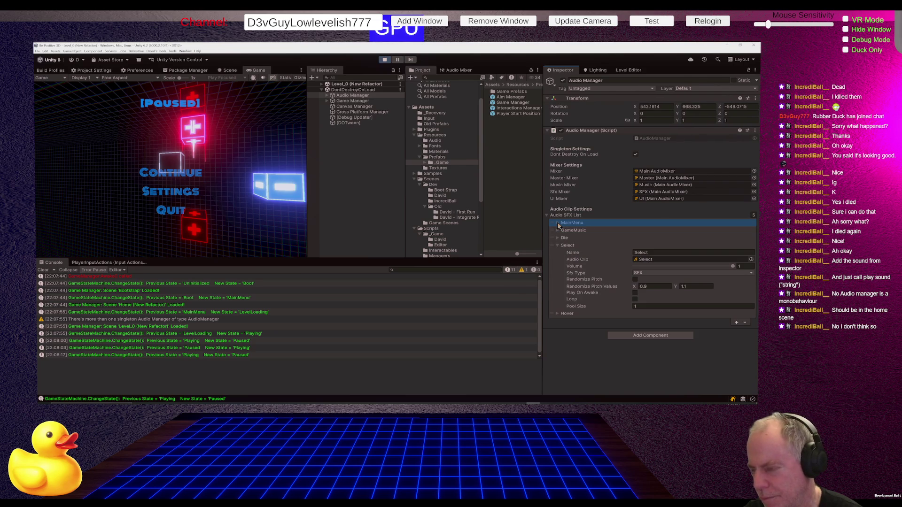
{"action": "left_click", "coordinate": [557, 246]}
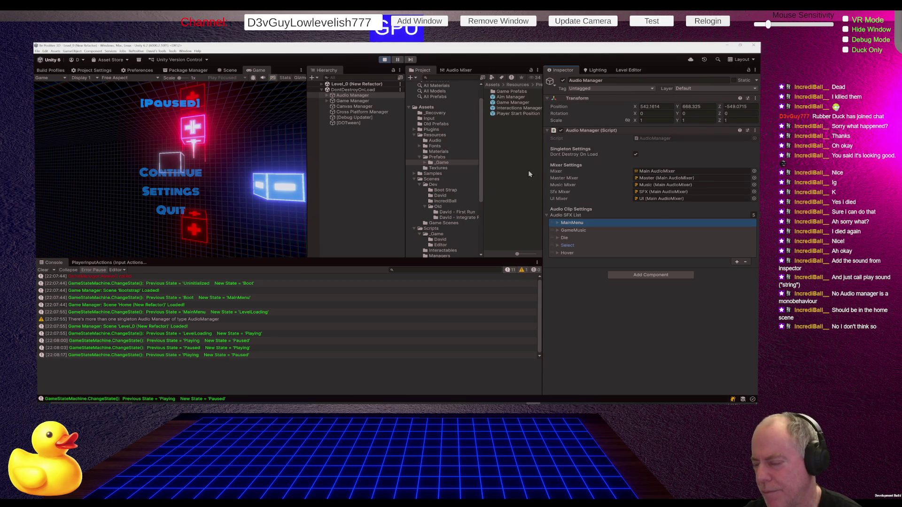
{"action": "left_click", "coordinate": [647, 186]}
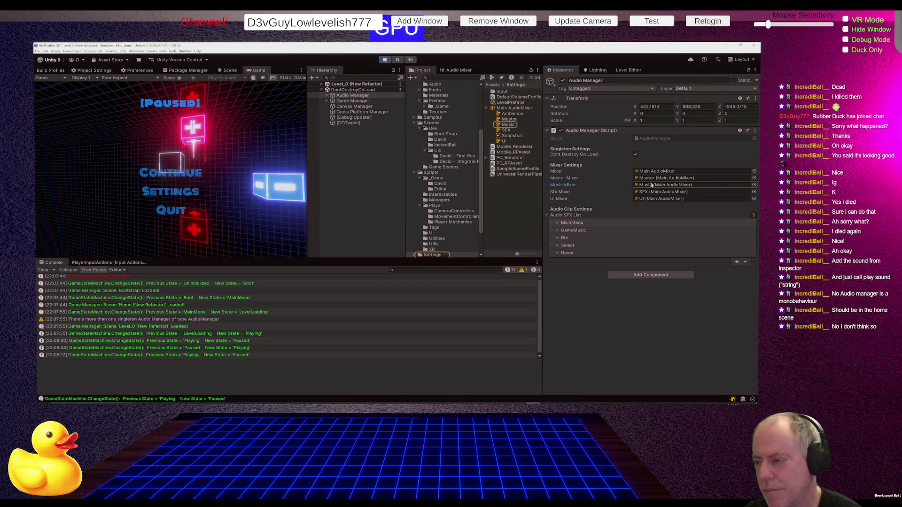
- Locate the MainMenu entry's clip and show Untitled_Oct_22_2023_253_PM (2)'s import settings
{"action": "left_click", "coordinate": [573, 224]}
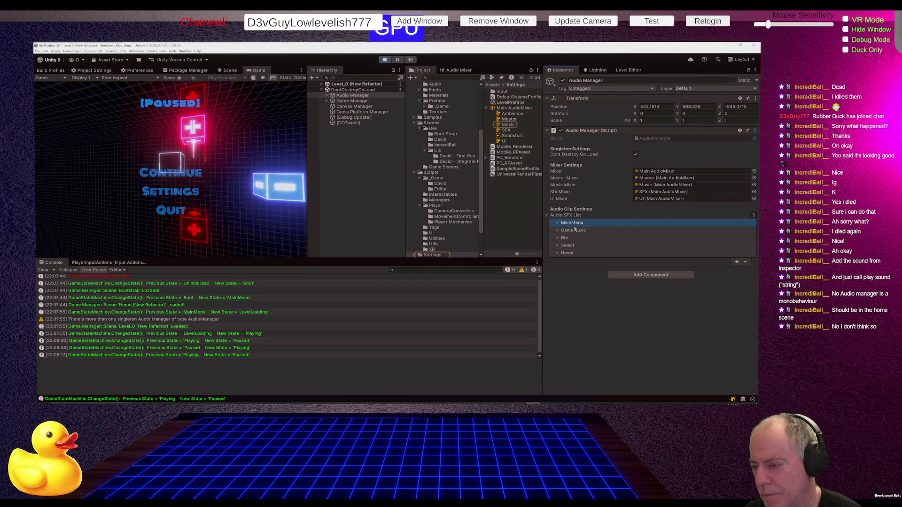
{"action": "left_click", "coordinate": [559, 224]}
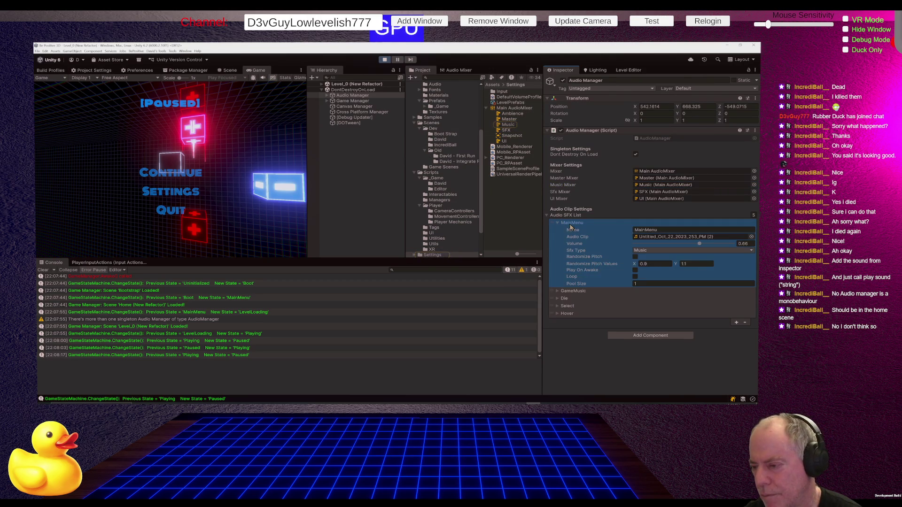
{"action": "left_click", "coordinate": [664, 237]}
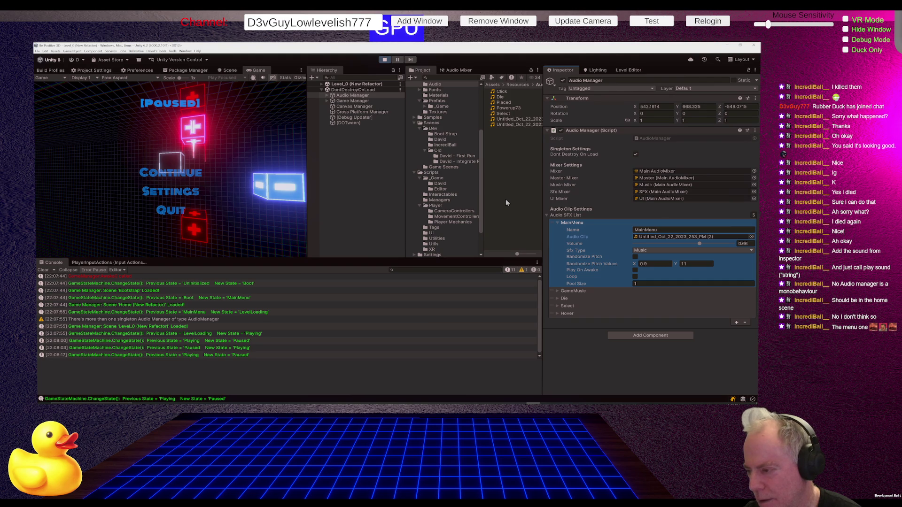
{"action": "left_click", "coordinate": [652, 238]}
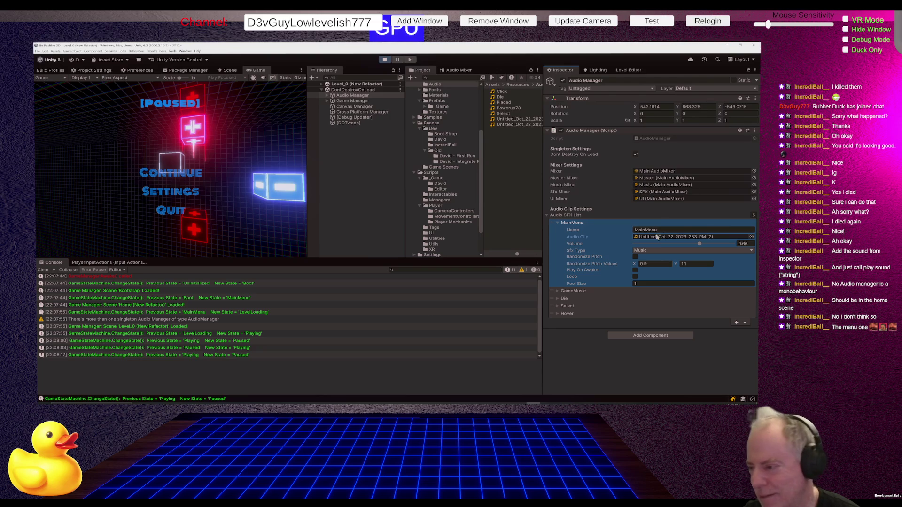
{"action": "left_click", "coordinate": [671, 239]}
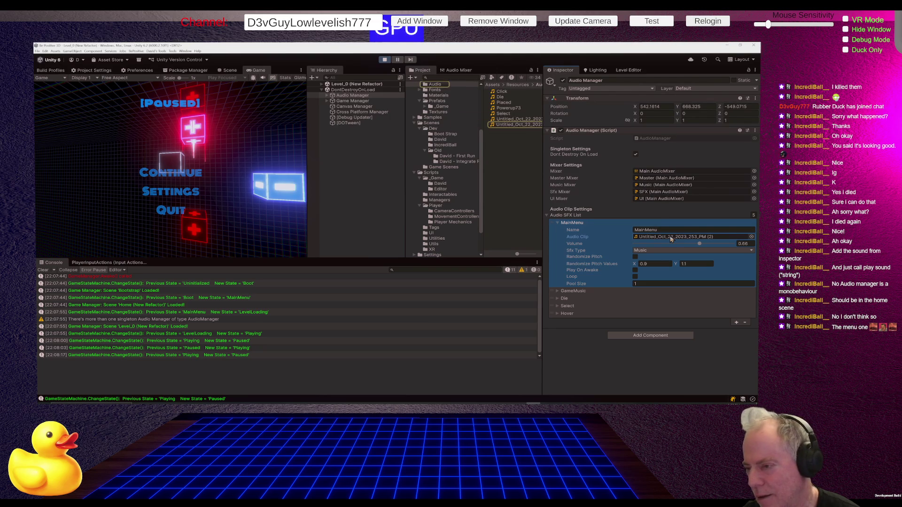
{"action": "left_click", "coordinate": [513, 126]}
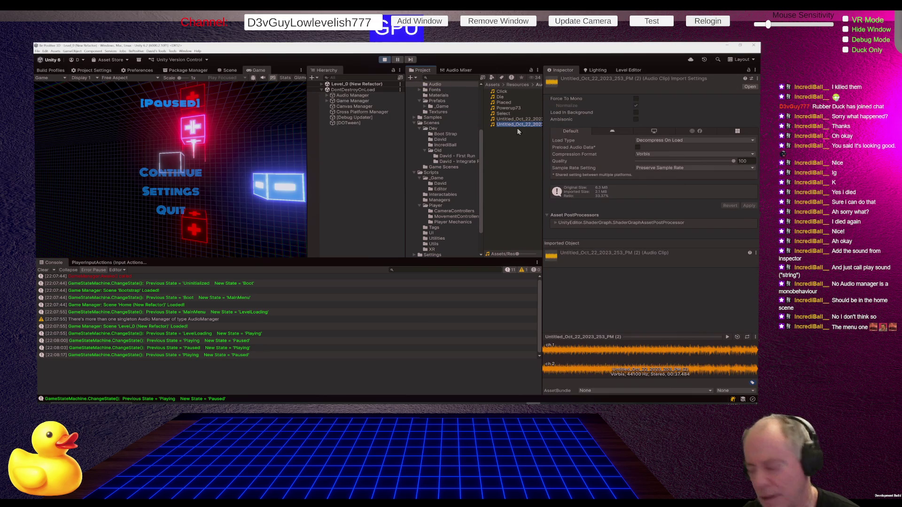
{"action": "key", "text": "F2"}
{"action": "type", "text": "Bou"}
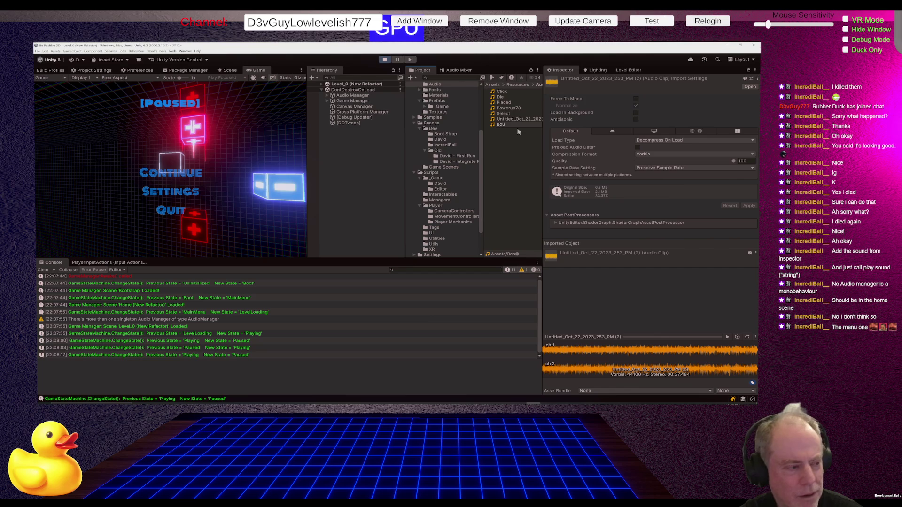
{"action": "type", "text": "nce soun"}
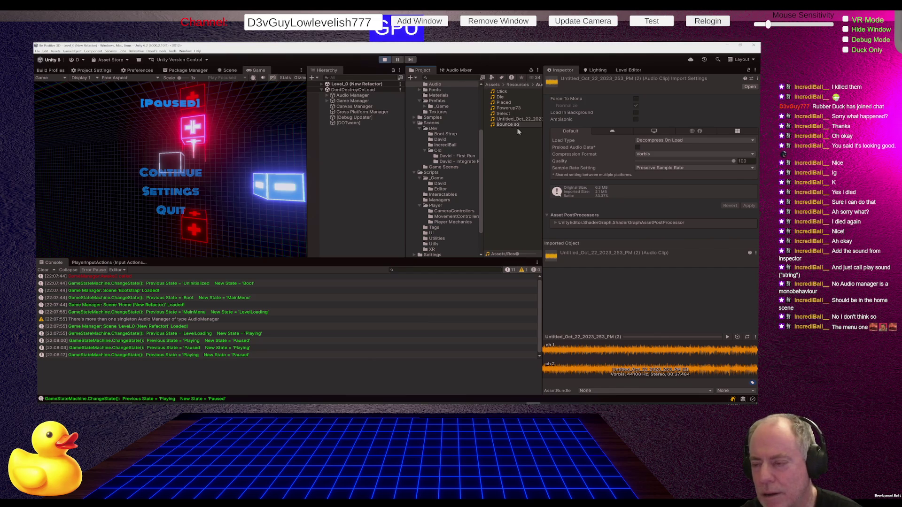
{"action": "key", "text": "BackSpace"}
{"action": "key", "text": "BackSpace"}
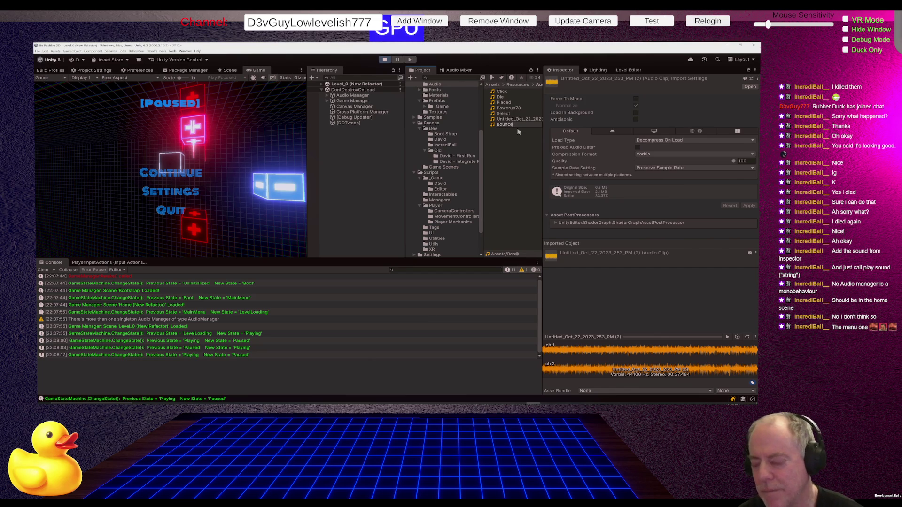
{"action": "key", "text": "Return"}
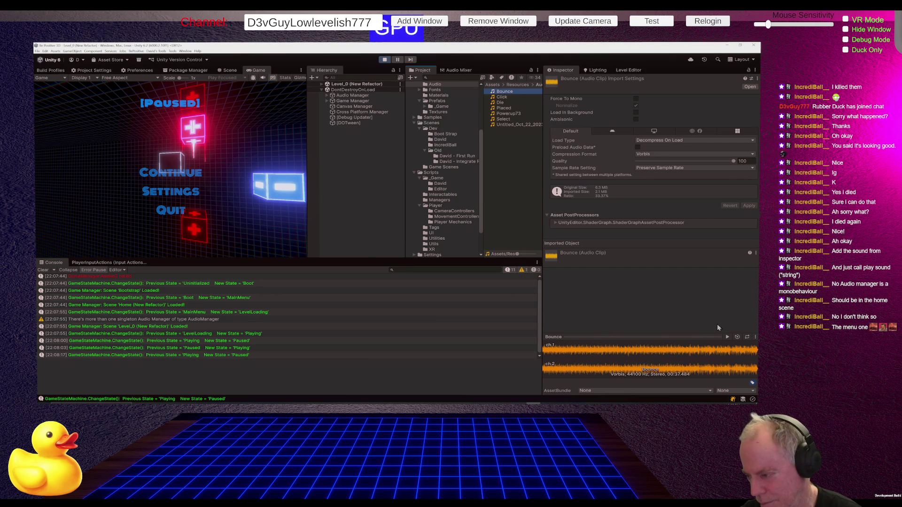
{"action": "left_click", "coordinate": [728, 337]}
{"action": "left_click", "coordinate": [728, 336]}
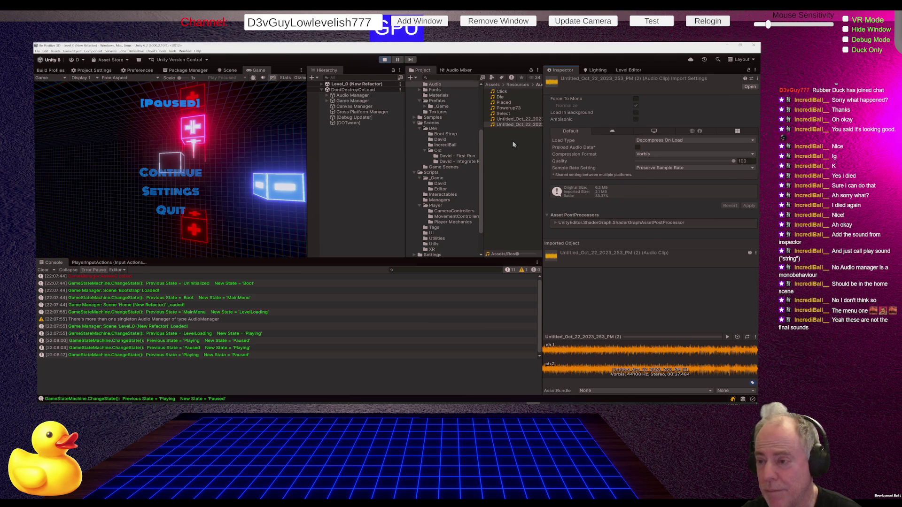
{"action": "key", "text": "ctrl+z"}
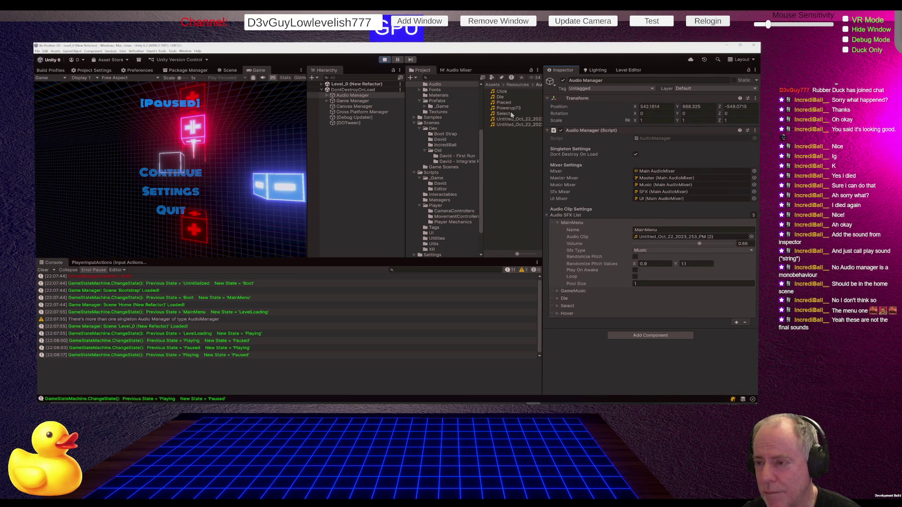
{"action": "left_click", "coordinate": [509, 114]}
{"action": "left_click", "coordinate": [726, 337]}
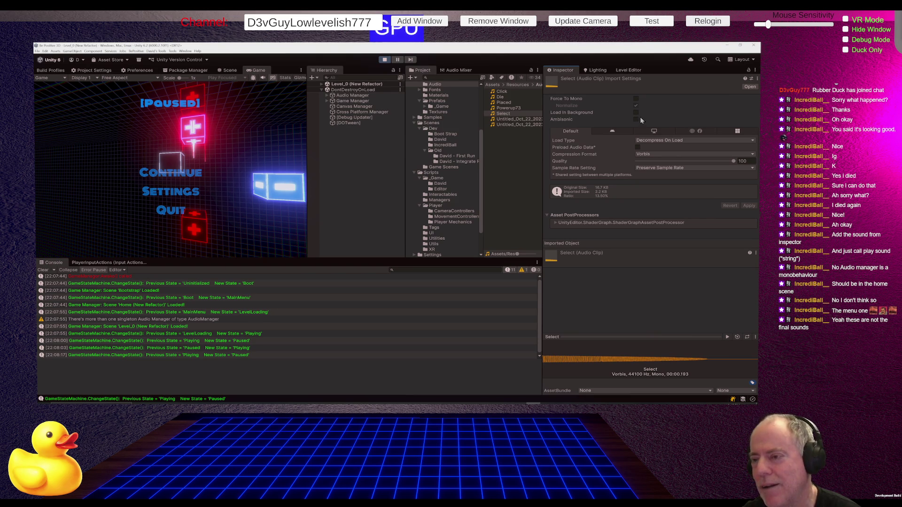
{"action": "left_click", "coordinate": [514, 107]}
{"action": "left_click", "coordinate": [728, 337]}
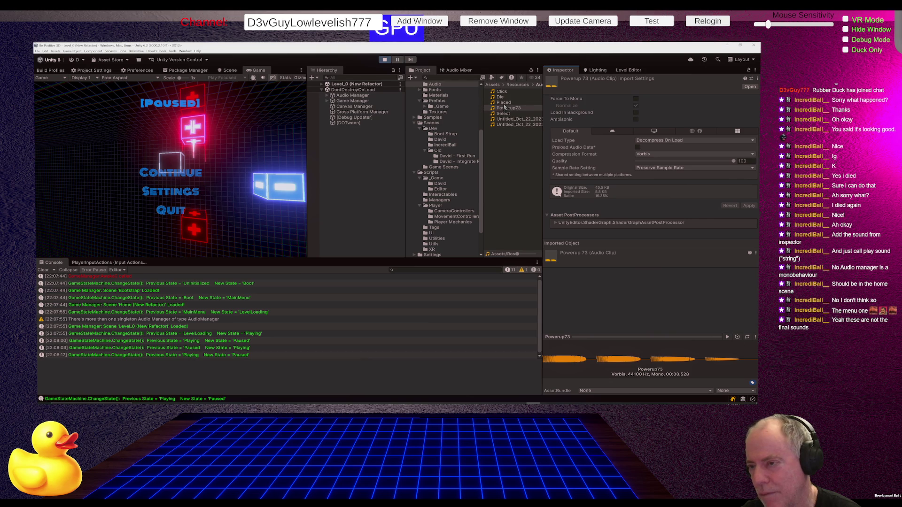
{"action": "left_click", "coordinate": [503, 104]}
{"action": "left_click", "coordinate": [727, 339]}
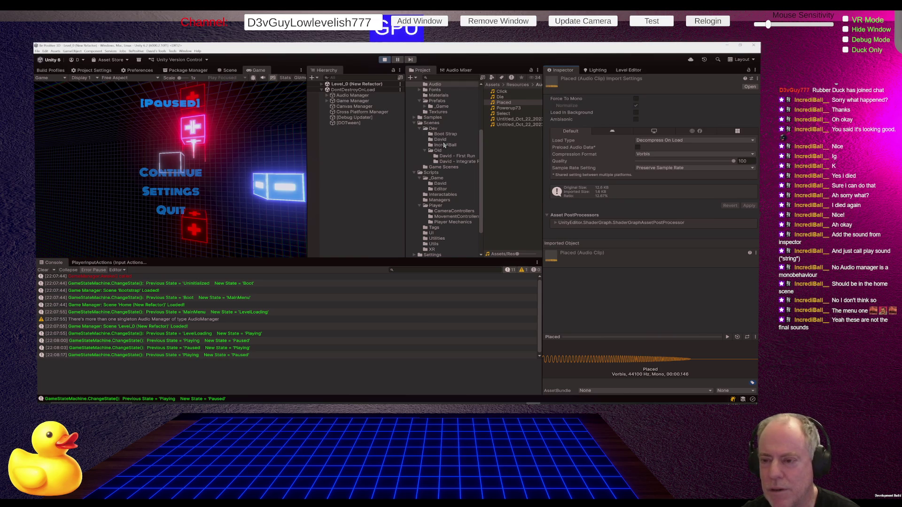
{"action": "left_click", "coordinate": [314, 96]}
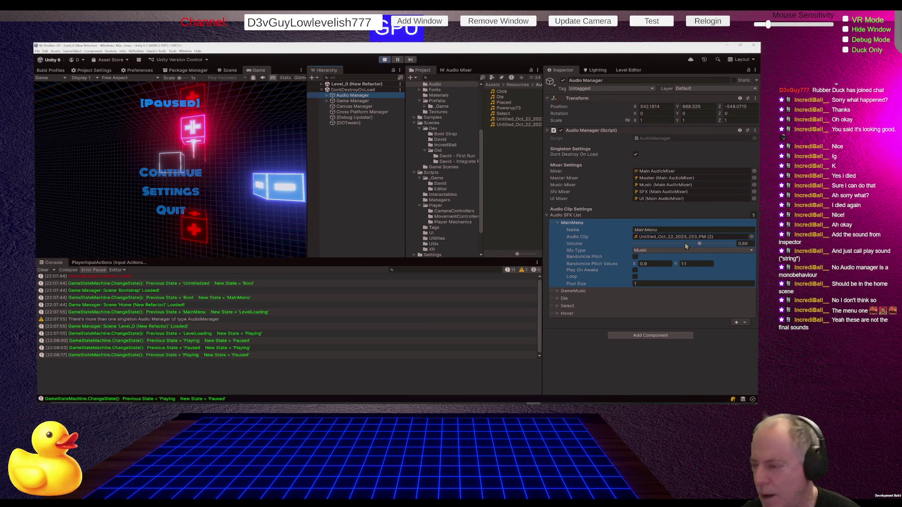
{"action": "left_click", "coordinate": [546, 215]}
{"action": "left_click", "coordinate": [546, 215]}
{"action": "left_click", "coordinate": [558, 223]}
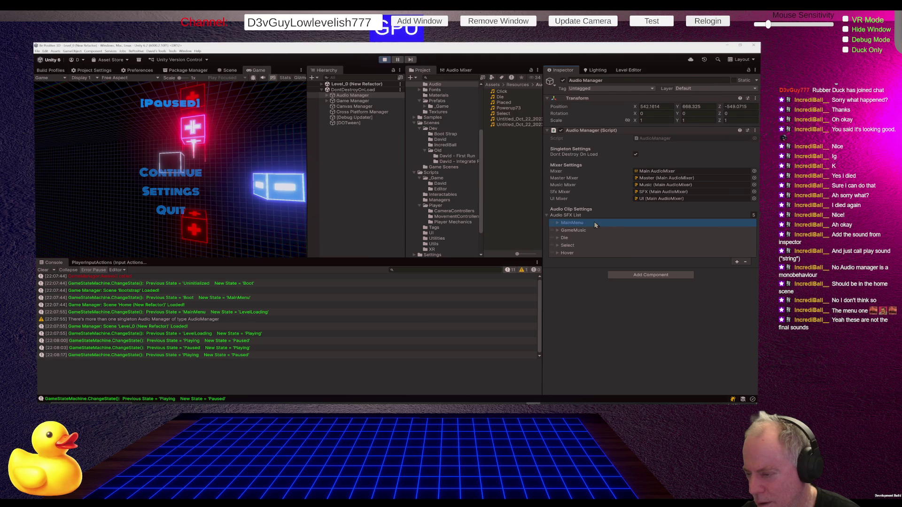
{"action": "left_click", "coordinate": [570, 223]}
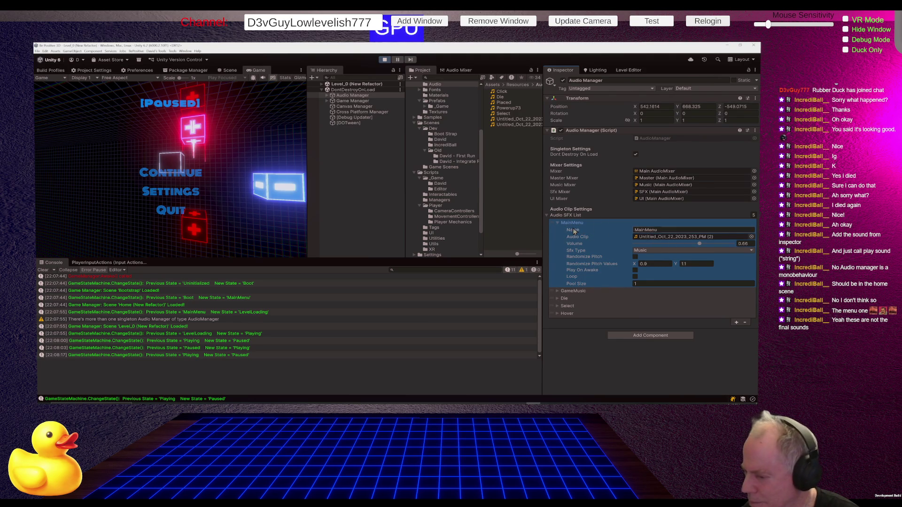
{"action": "left_click", "coordinate": [558, 223]}
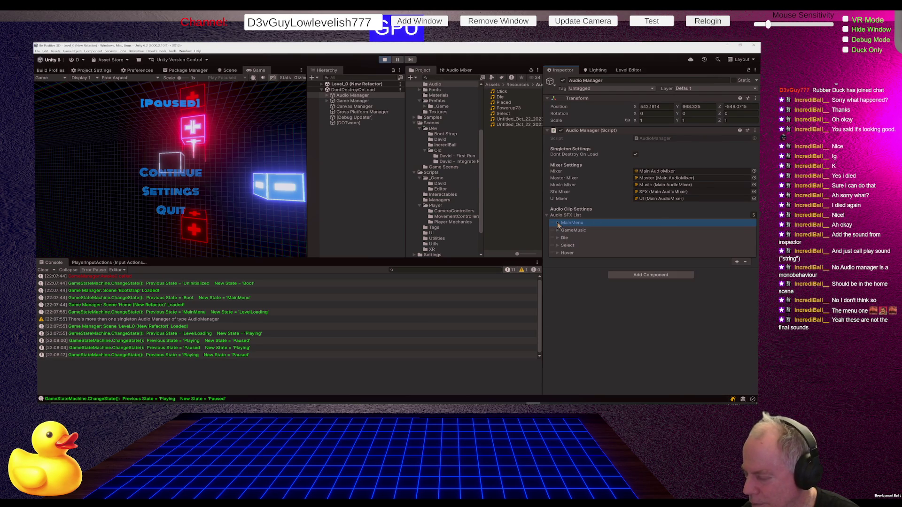
{"action": "left_click", "coordinate": [569, 246]}
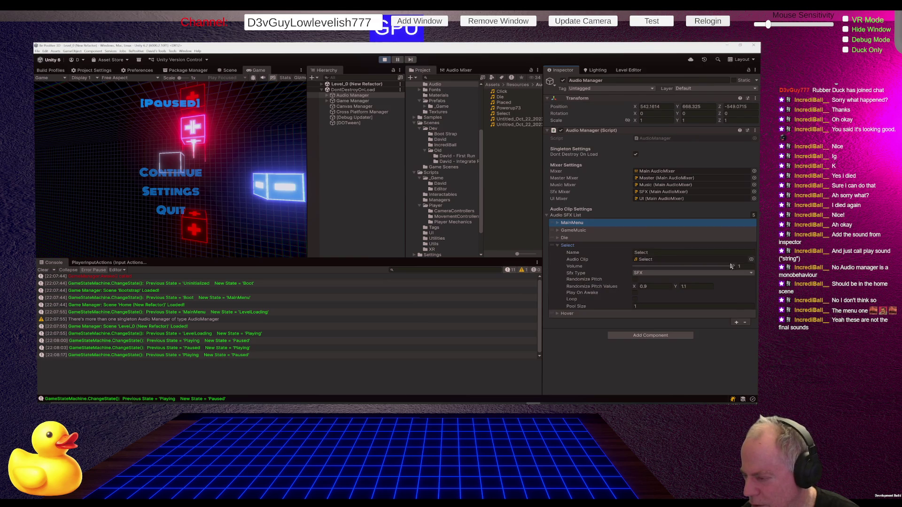
{"action": "left_click", "coordinate": [676, 260]}
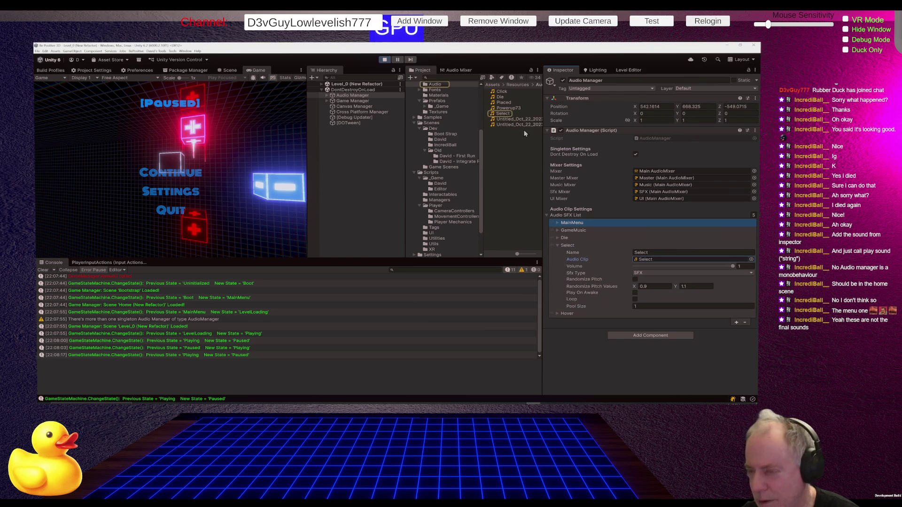
{"action": "left_click", "coordinate": [507, 115]}
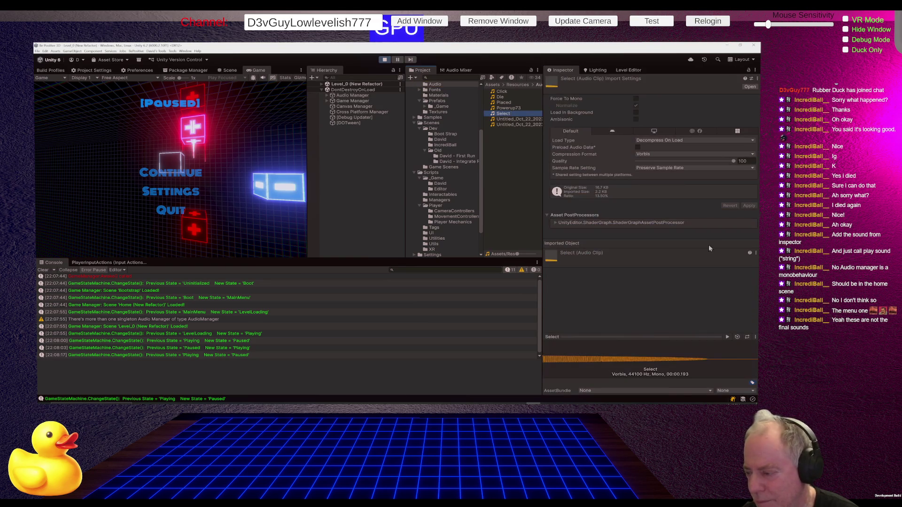
{"action": "left_click", "coordinate": [727, 337]}
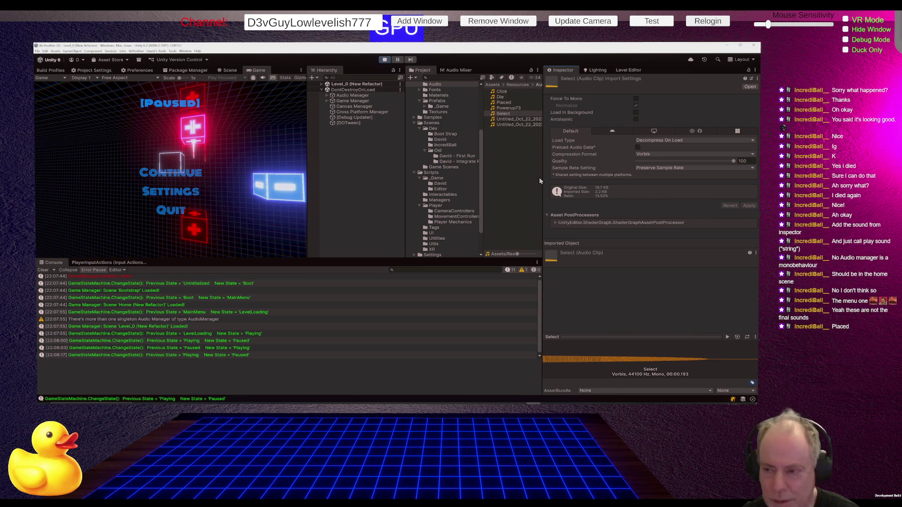
{"action": "left_click", "coordinate": [501, 102]}
{"action": "left_click", "coordinate": [727, 336]}
{"action": "left_click", "coordinate": [727, 337]}
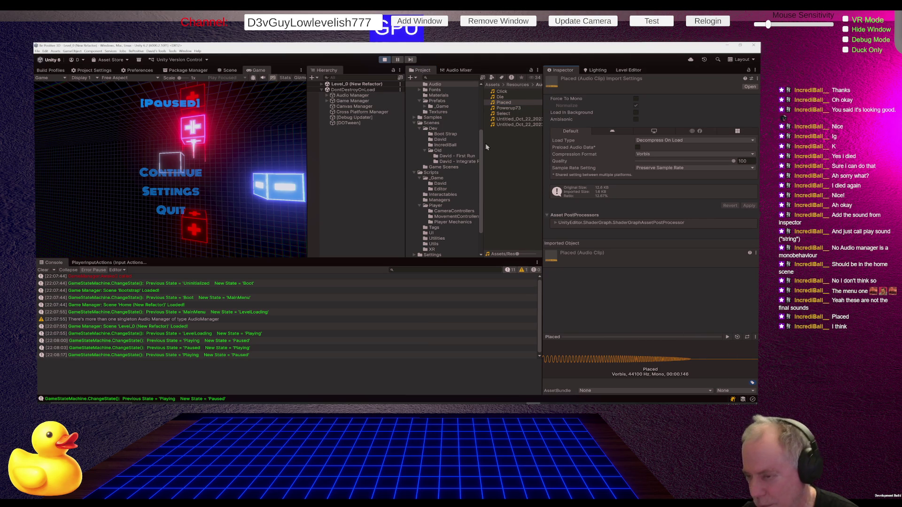
{"action": "left_click", "coordinate": [357, 95]}
{"action": "left_click", "coordinate": [557, 245]}
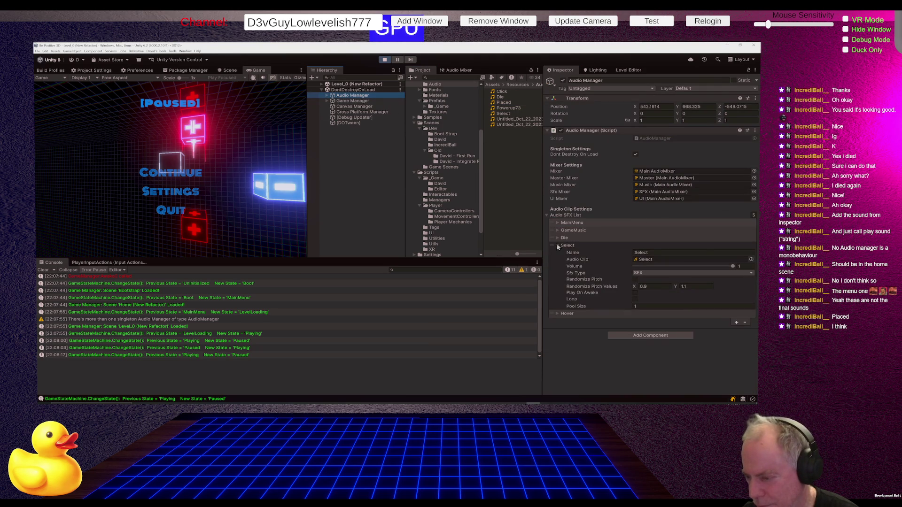
{"action": "left_click", "coordinate": [557, 245]}
{"action": "left_click", "coordinate": [577, 225]}
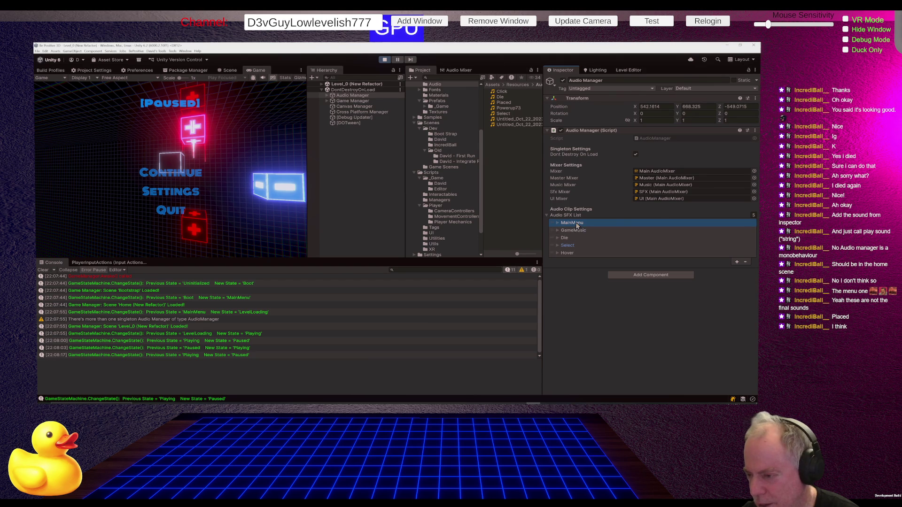
{"action": "left_click", "coordinate": [577, 226]}
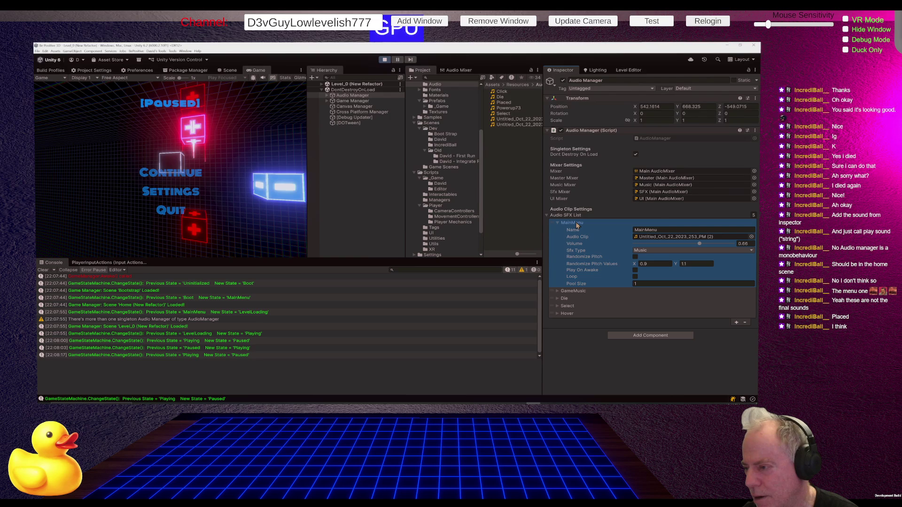
- Step through the MainMenu, GameMusic, Die and Select SFX entries, leaving Select expanded
{"action": "left_click", "coordinate": [577, 224]}
{"action": "left_click", "coordinate": [578, 230]}
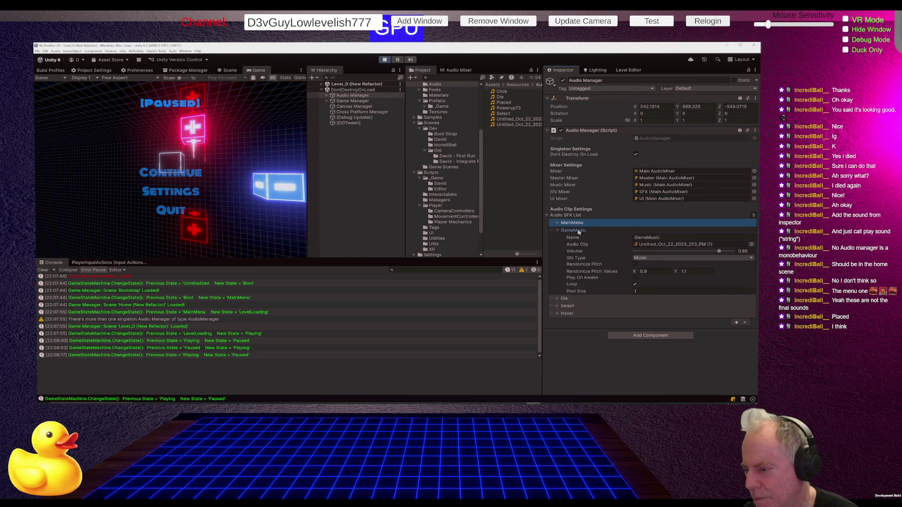
{"action": "left_click", "coordinate": [578, 231]}
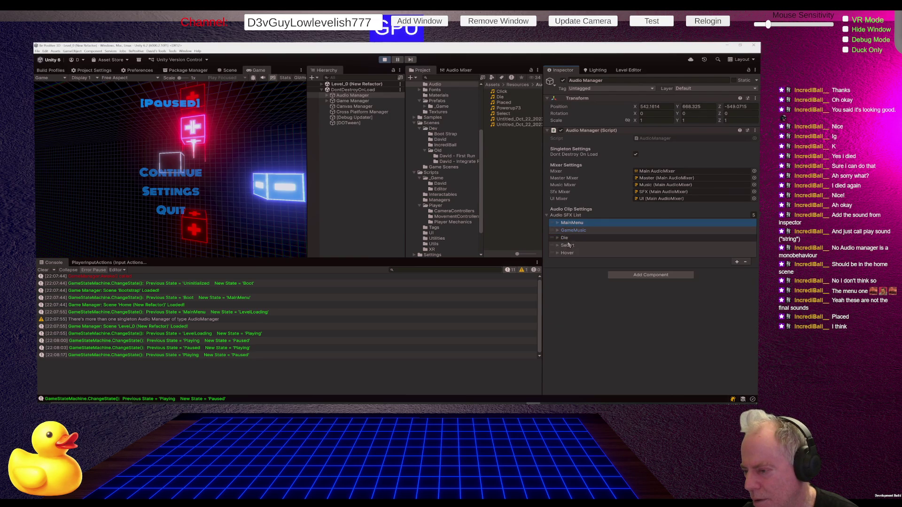
{"action": "left_click", "coordinate": [563, 238]}
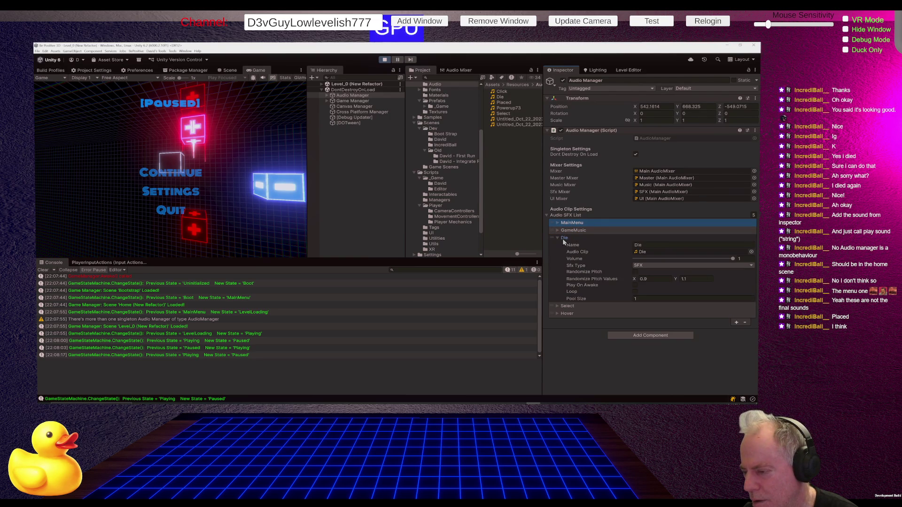
{"action": "left_click", "coordinate": [563, 238]}
{"action": "left_click", "coordinate": [567, 246]}
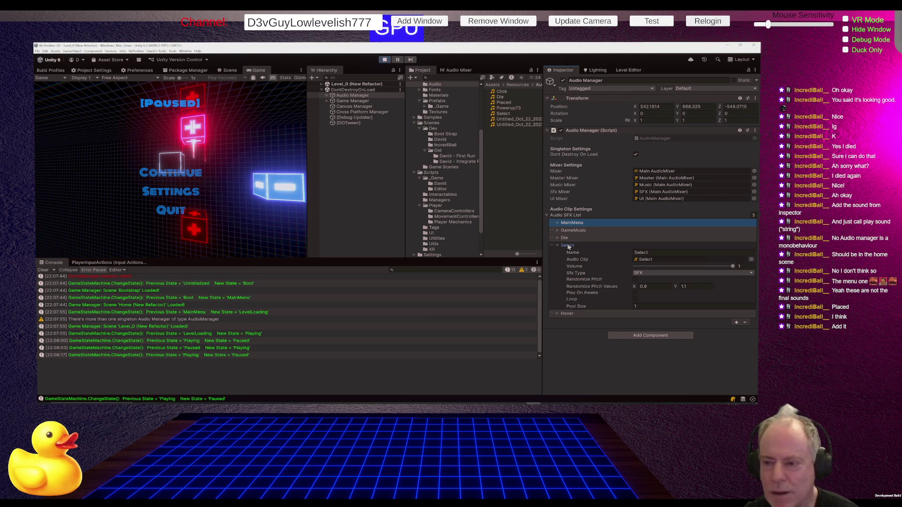
{"action": "left_click", "coordinate": [567, 245]}
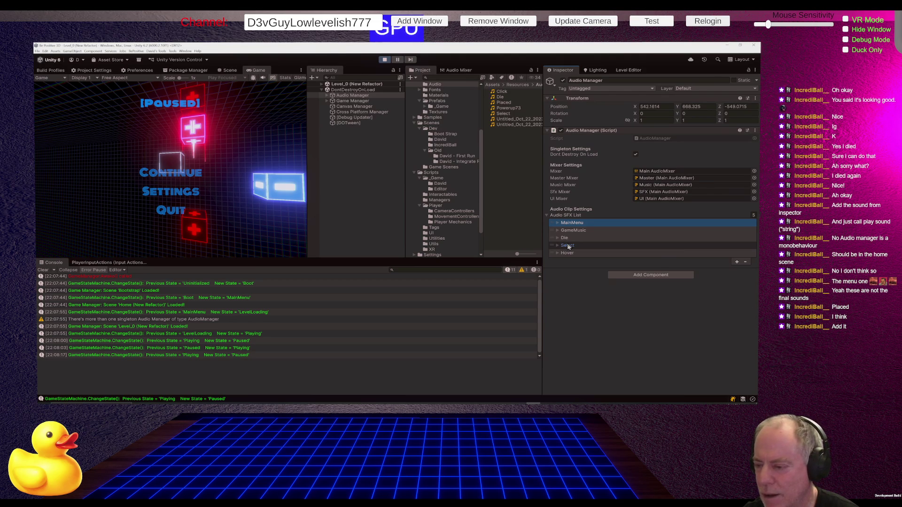
{"action": "left_click", "coordinate": [567, 246]}
- Locate and preview the Select clip's import settings, then switch to the Discord call
{"action": "left_click", "coordinate": [645, 260]}
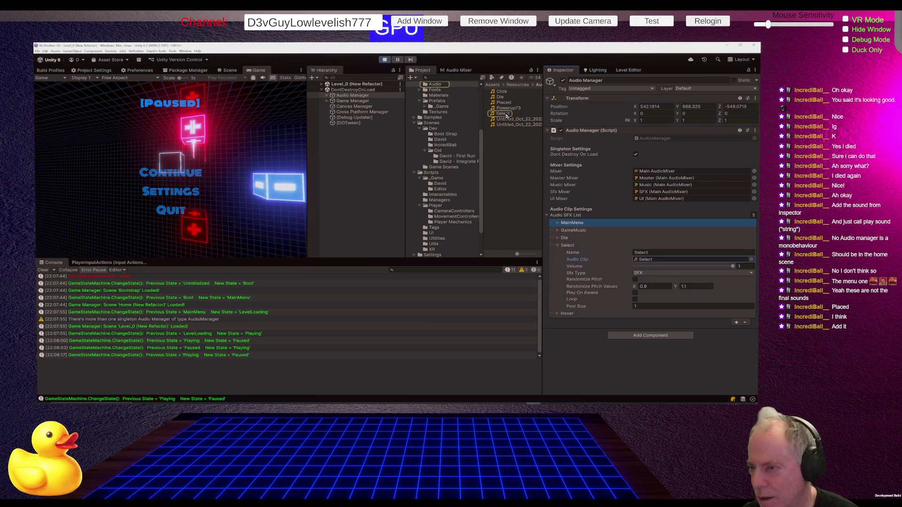
{"action": "left_click", "coordinate": [504, 115]}
{"action": "left_click", "coordinate": [727, 337]}
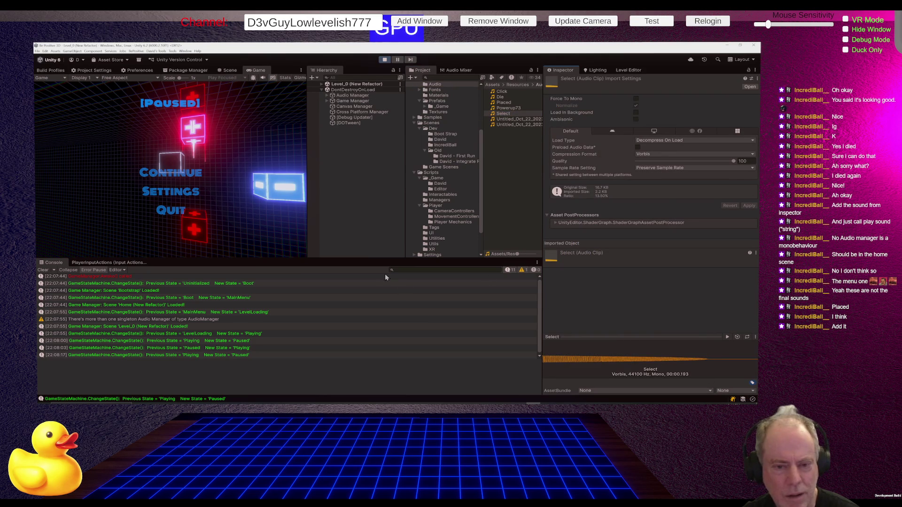
{"action": "left_click", "coordinate": [322, 85]}
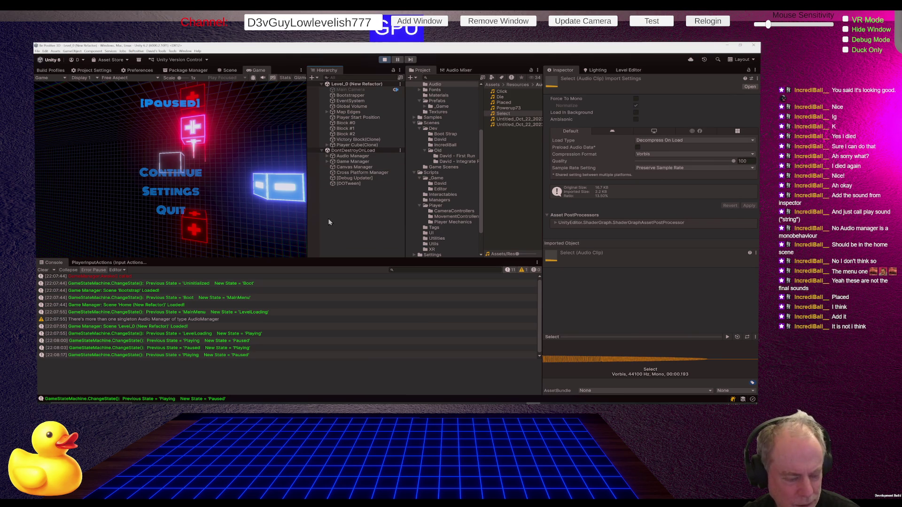
{"action": "key", "text": "alt+Tab"}
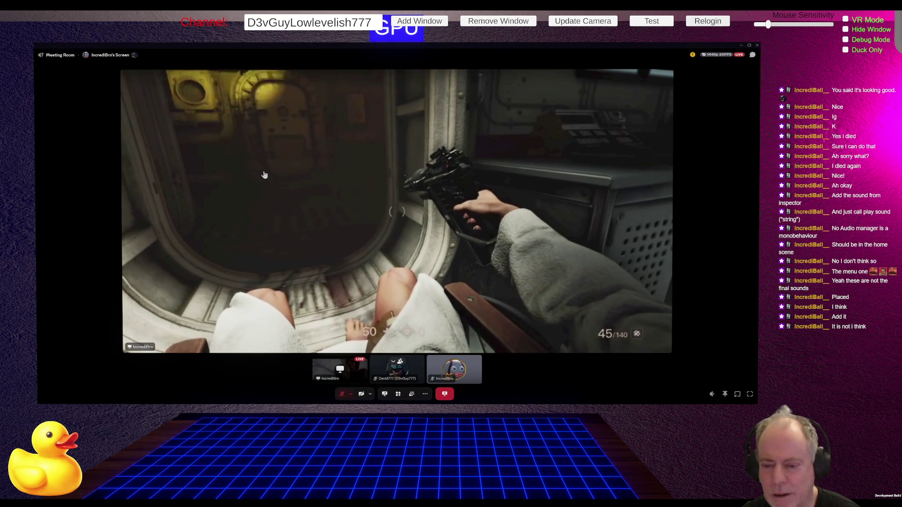
{"action": "key", "text": "alt+Tab"}
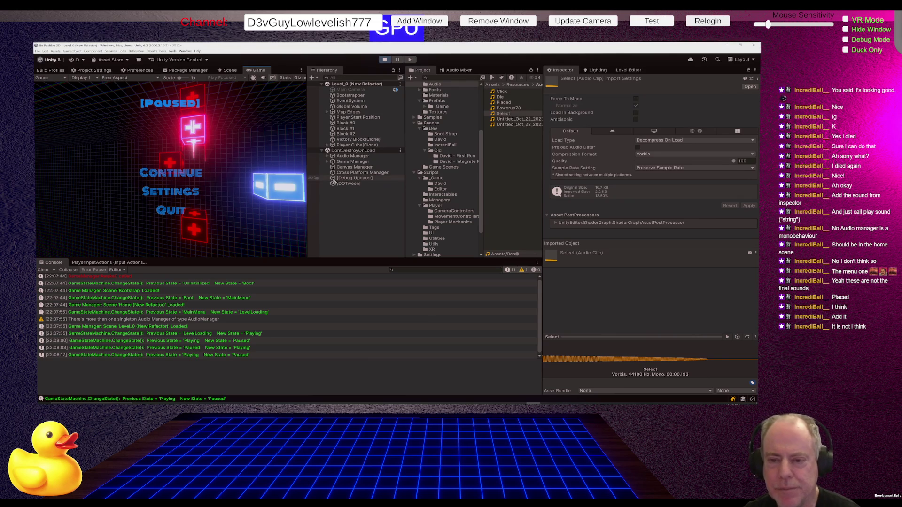
- Deselect the Select audio clip and switch to Rider to find the AudioManager usage in ButtonAnimator.cs
{"action": "left_click", "coordinate": [361, 203]}
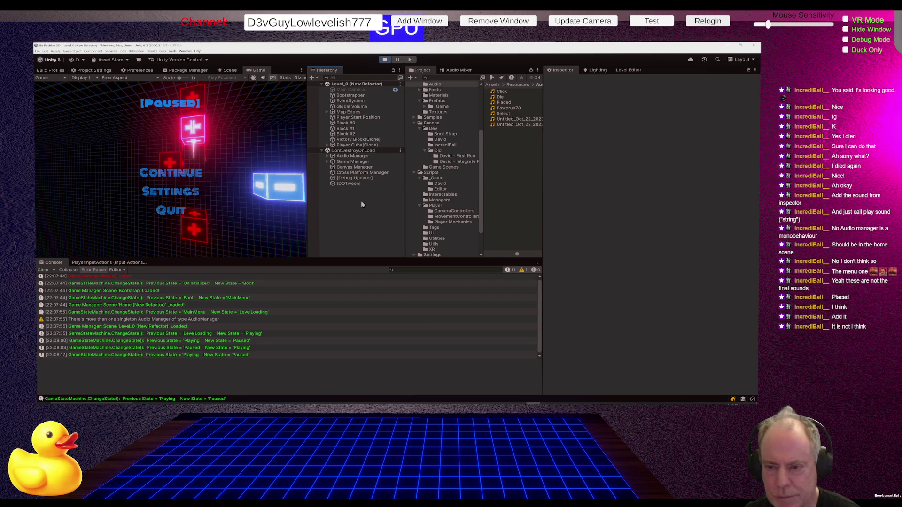
{"action": "key", "text": "alt+Tab"}
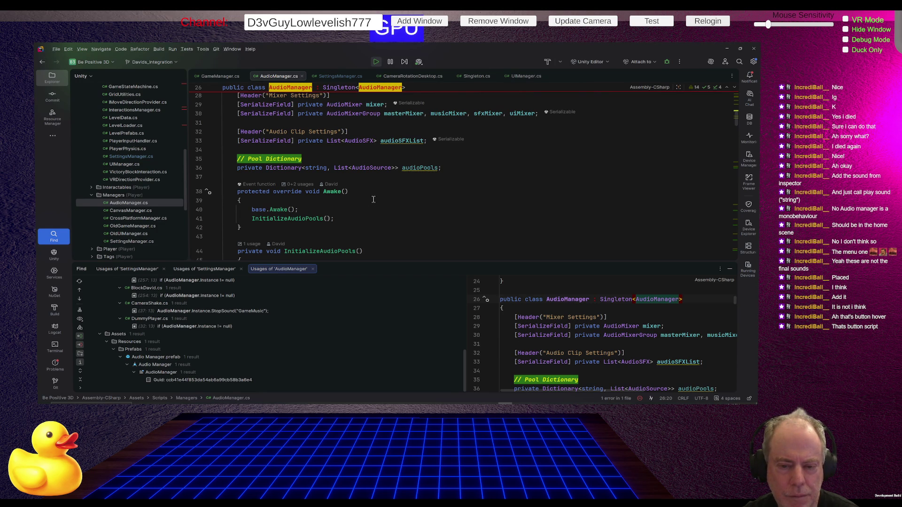
{"action": "key", "text": "ctrl+minus"}
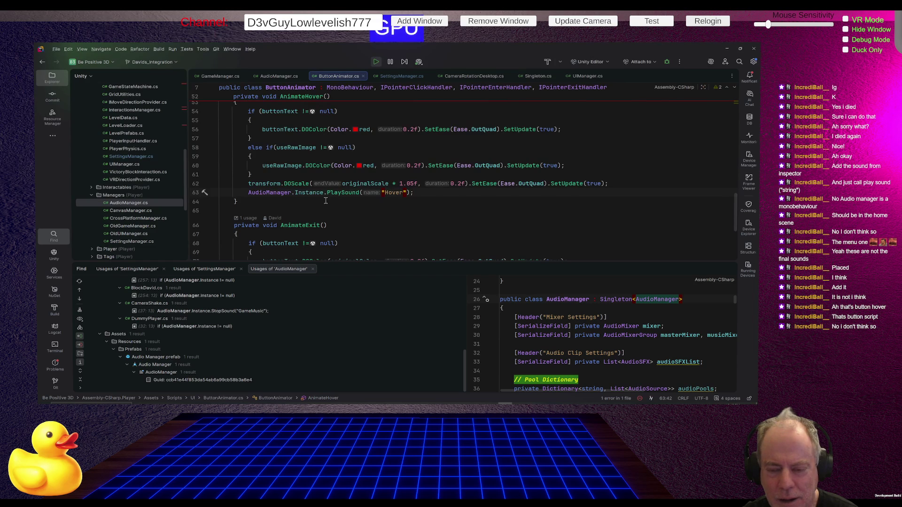
- Open AudioManager.cs with the code view maximised and scroll through it, briefly checking the paused game
{"action": "mouse_move", "coordinate": [282, 193]}
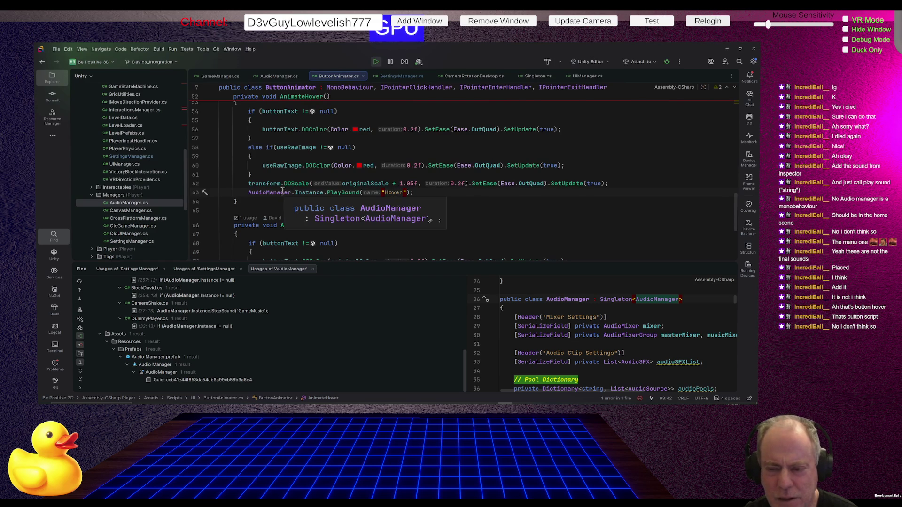
{"action": "double_click", "coordinate": [277, 76]}
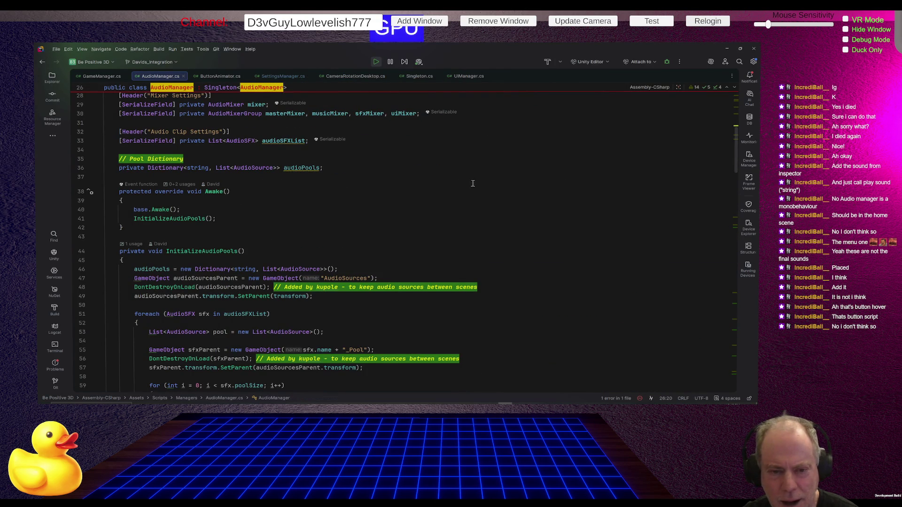
{"action": "scroll", "coordinate": [326, 216], "scroll_direction": "down", "scroll_amount": 15}
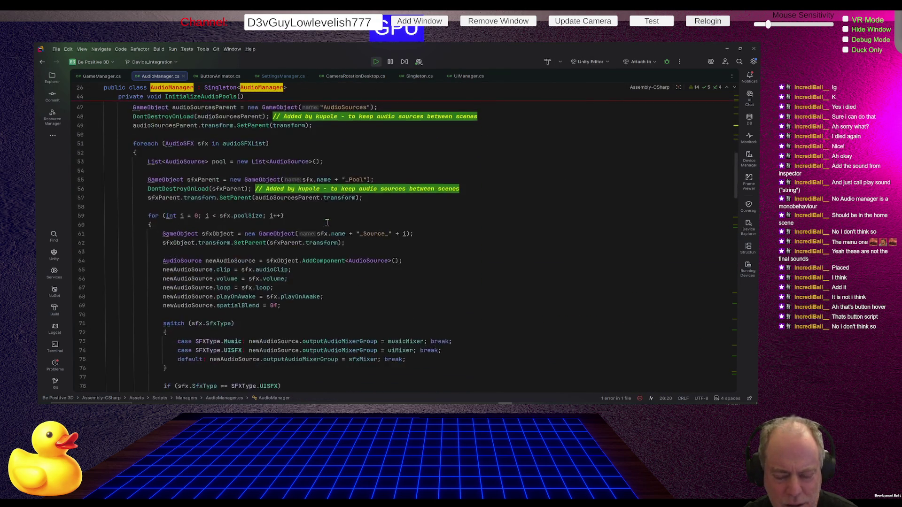
{"action": "scroll", "coordinate": [320, 227], "scroll_direction": "down", "scroll_amount": 6}
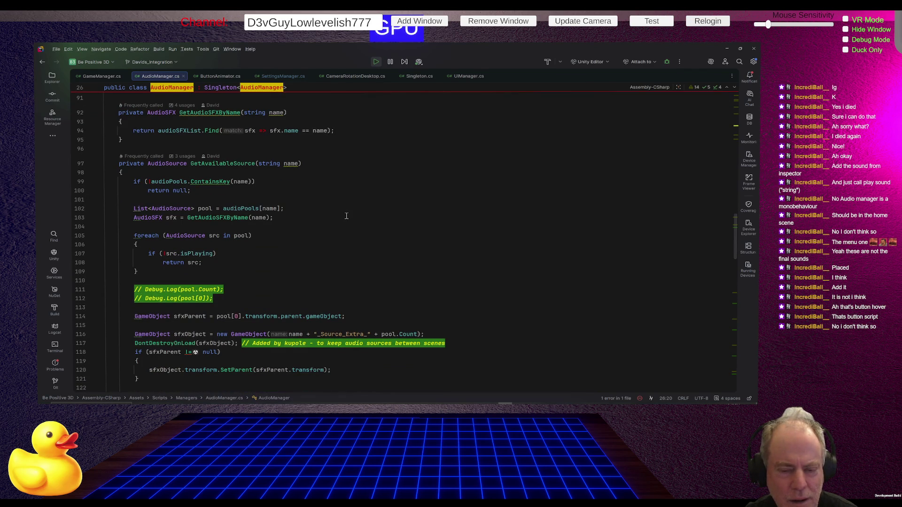
{"action": "scroll", "coordinate": [346, 216], "scroll_direction": "down", "scroll_amount": 5}
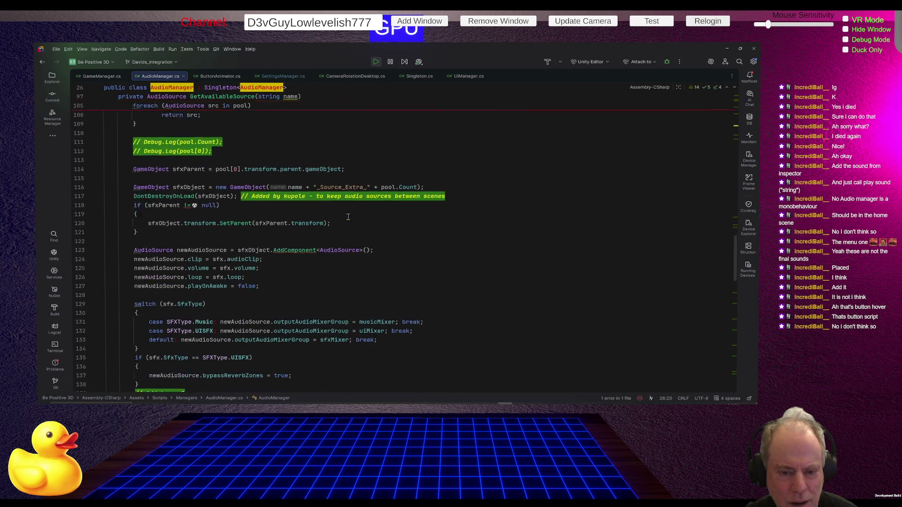
{"action": "scroll", "coordinate": [348, 217], "scroll_direction": "down", "scroll_amount": 1}
{"action": "key", "text": "alt+Tab"}
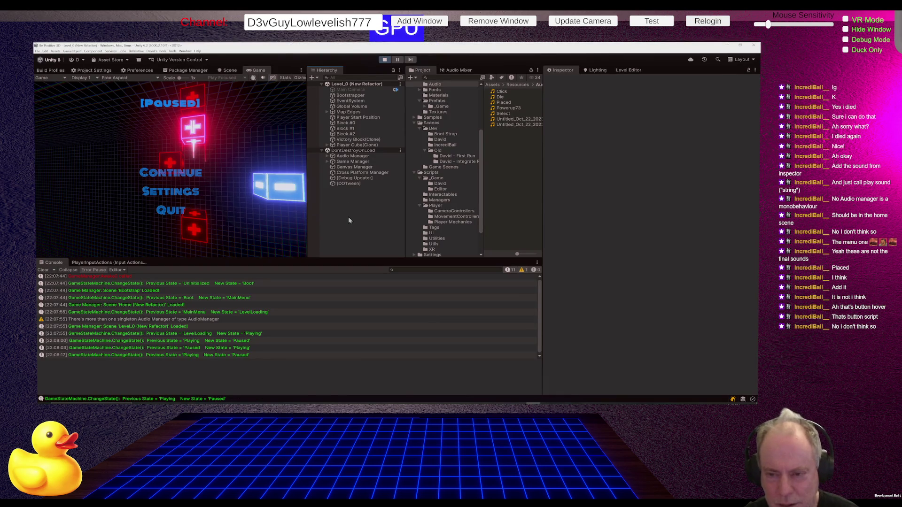
{"action": "key", "text": "alt+Tab"}
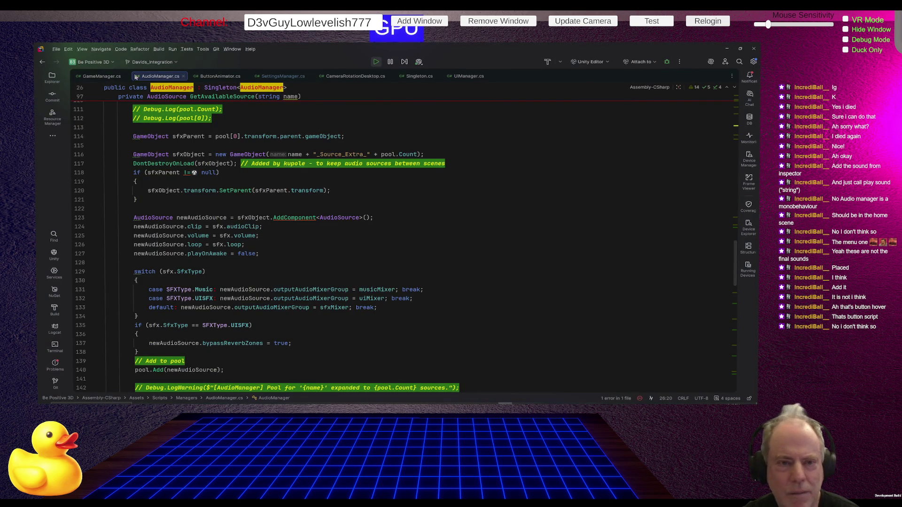
- Go from the PlaySound call on line 63 of ButtonAnimator.cs to its declaration
{"action": "left_click", "coordinate": [220, 76]}
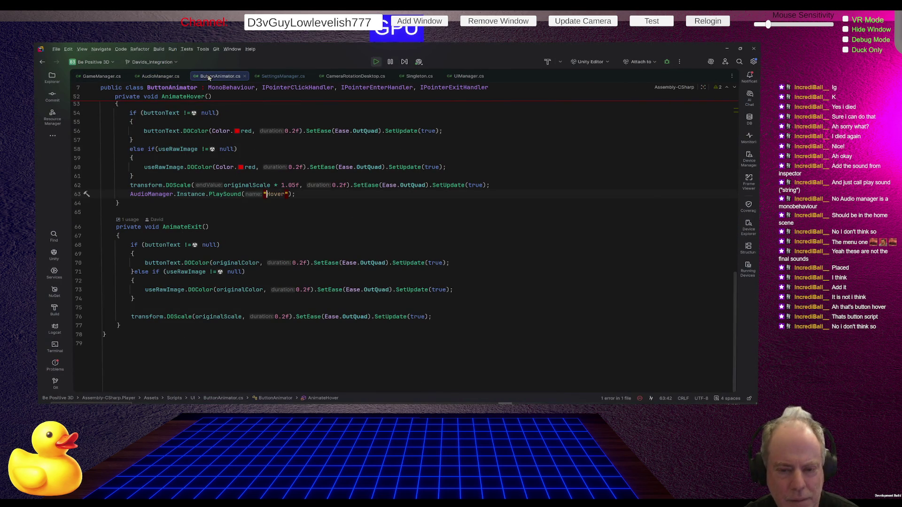
{"action": "left_click", "coordinate": [226, 194]}
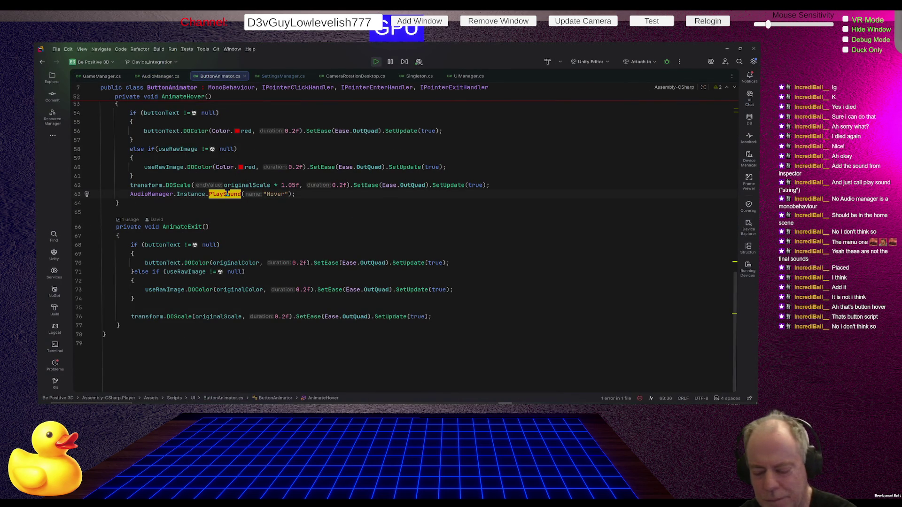
{"action": "left_click", "coordinate": [226, 194], "text": "ctrl"}
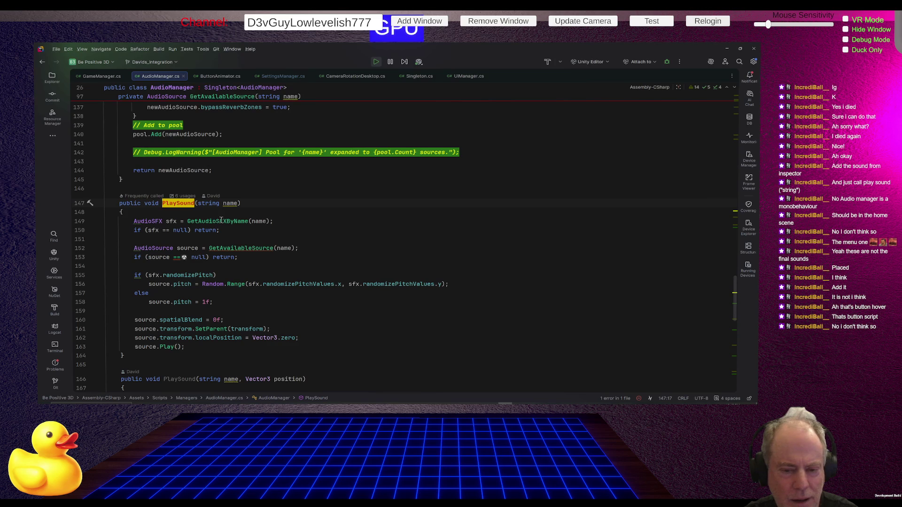
- Inspect the GetAudioSFXByName call on line 149 and scroll through AudioManager.cs, then return to Unity
{"action": "mouse_move", "coordinate": [221, 220]}
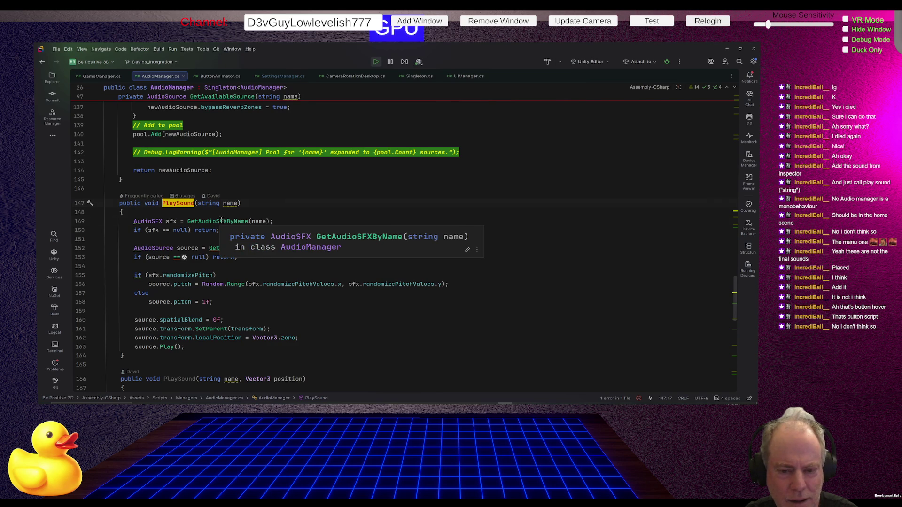
{"action": "left_click", "coordinate": [221, 221]}
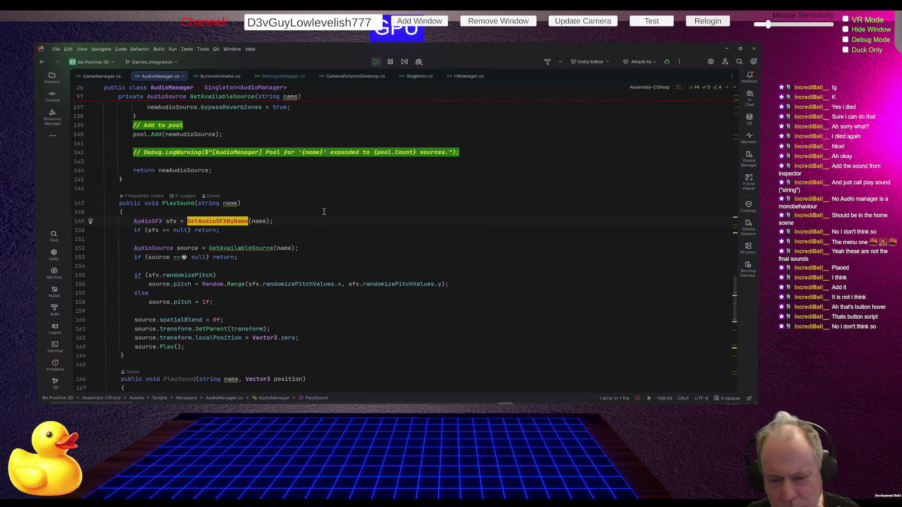
{"action": "scroll", "coordinate": [323, 211], "scroll_direction": "down", "scroll_amount": 5}
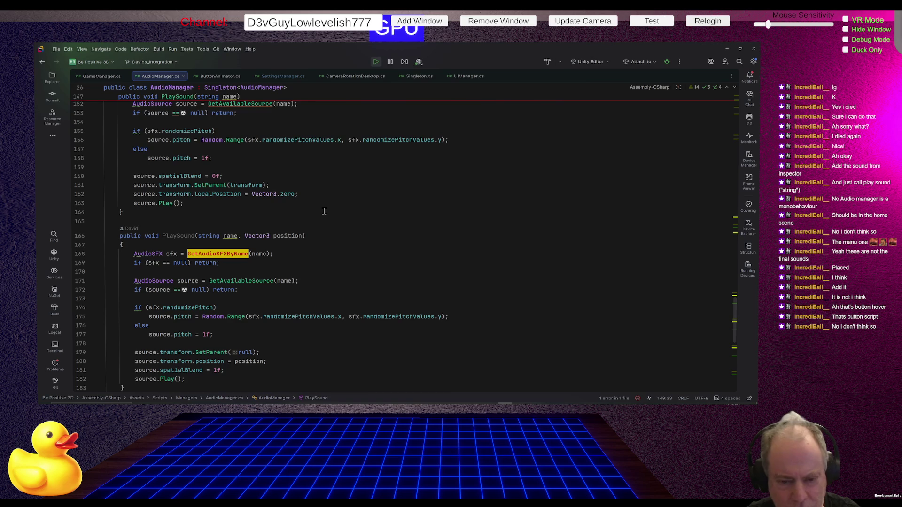
{"action": "scroll", "coordinate": [324, 211], "scroll_direction": "down", "scroll_amount": 7}
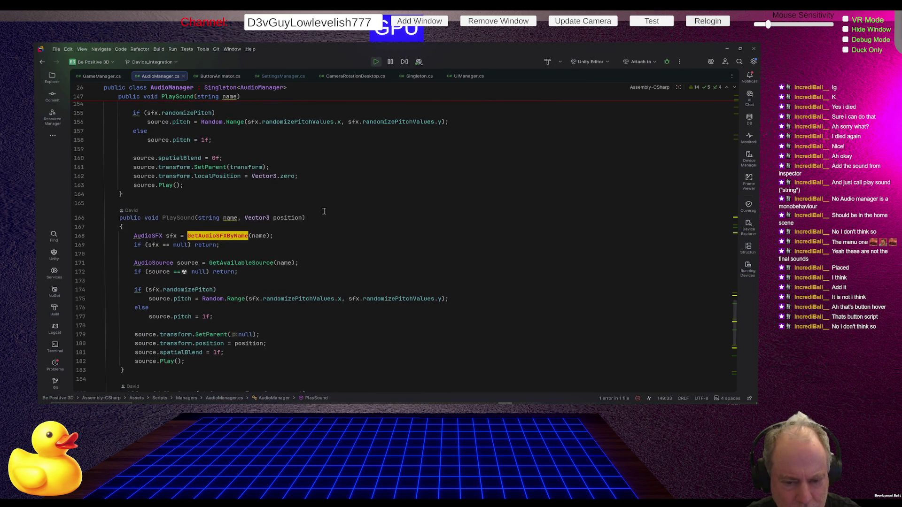
{"action": "scroll", "coordinate": [320, 214], "scroll_direction": "down", "scroll_amount": 5}
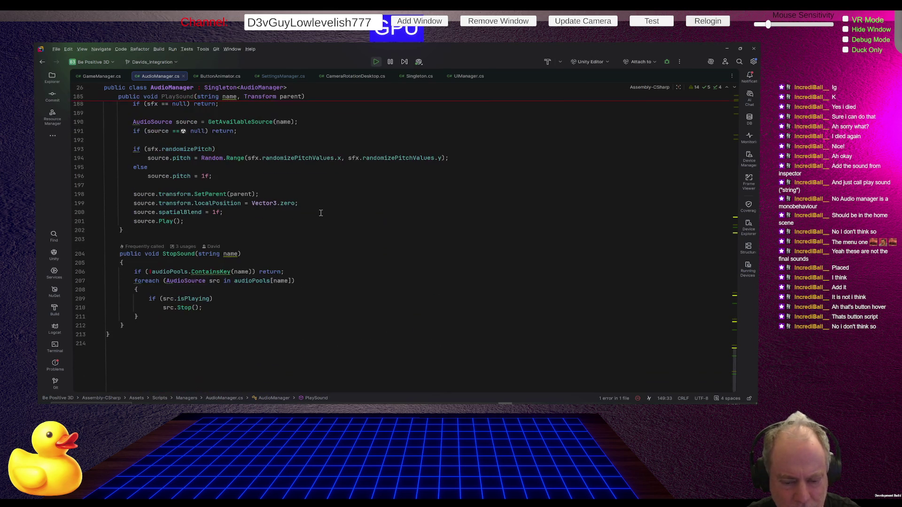
{"action": "scroll", "coordinate": [321, 213], "scroll_direction": "up", "scroll_amount": 20}
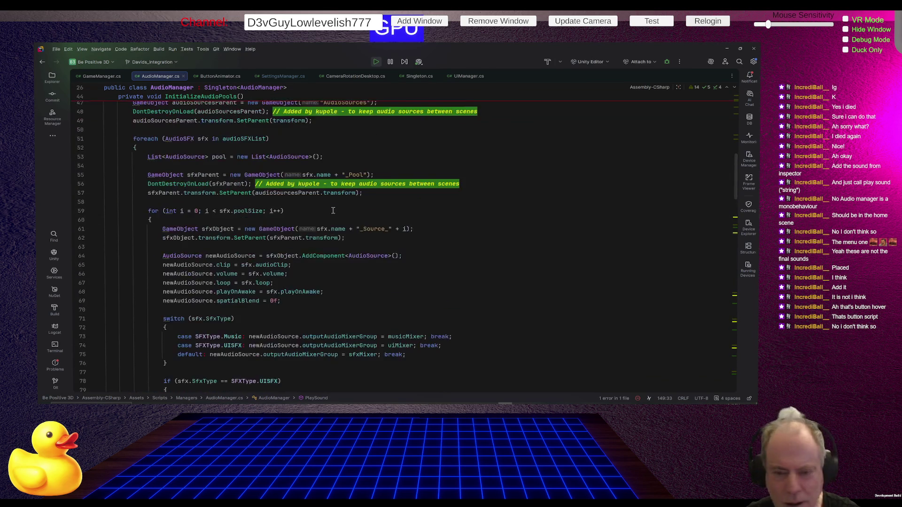
{"action": "scroll", "coordinate": [333, 211], "scroll_direction": "down", "scroll_amount": 6}
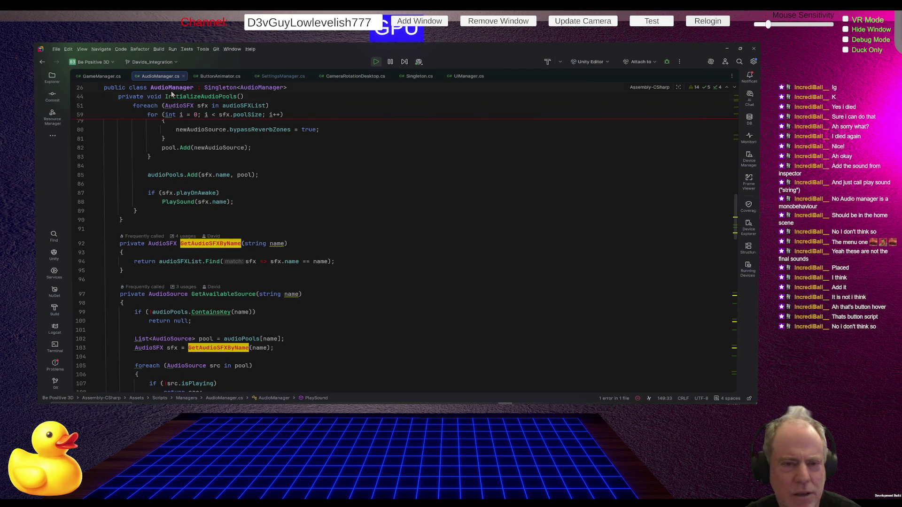
{"action": "left_click", "coordinate": [224, 76]}
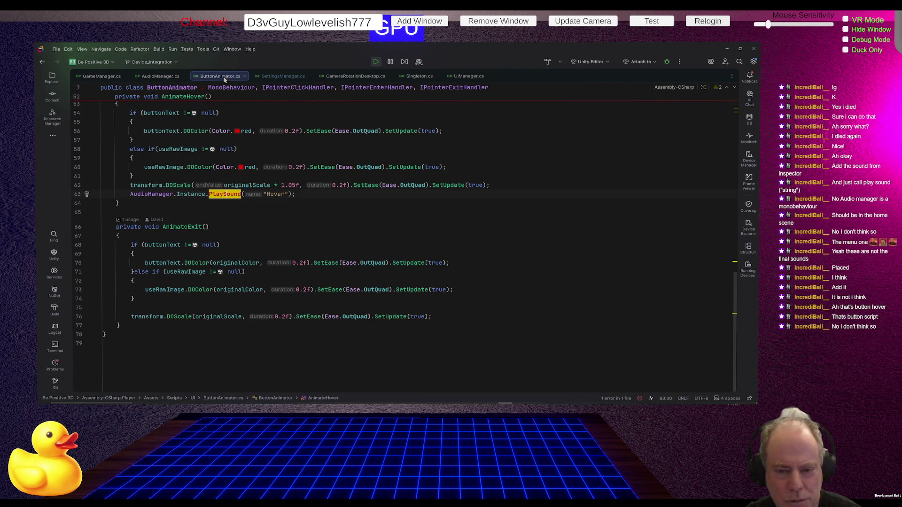
{"action": "key", "text": "alt+Tab"}
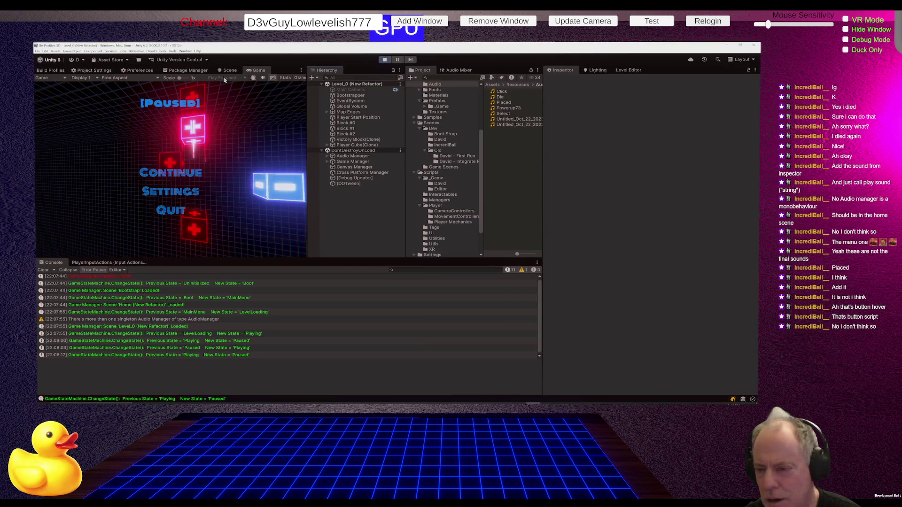
- Expand the Audio Manager's Hover entry, locate its Placed clip, and open Placed's import settings
{"action": "left_click", "coordinate": [352, 157]}
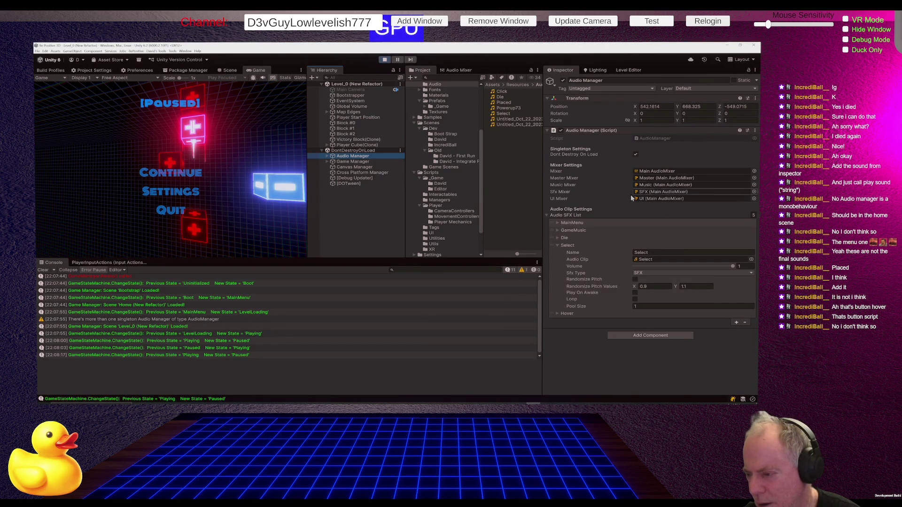
{"action": "left_click", "coordinate": [558, 315]}
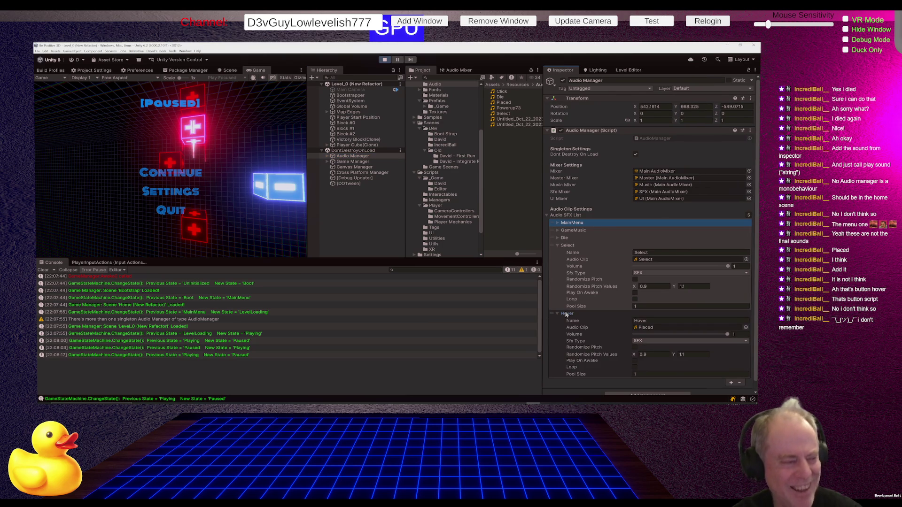
{"action": "scroll", "coordinate": [669, 305], "scroll_direction": "down", "scroll_amount": 1}
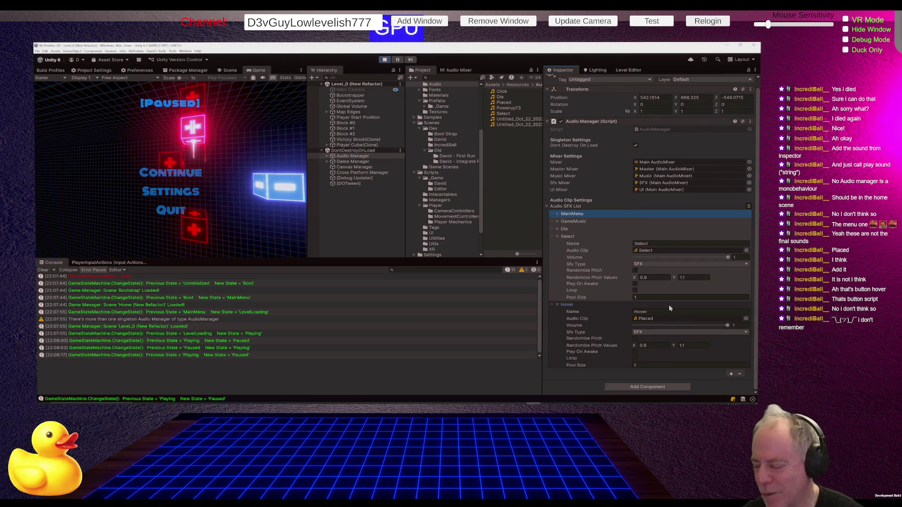
{"action": "left_click", "coordinate": [653, 318]}
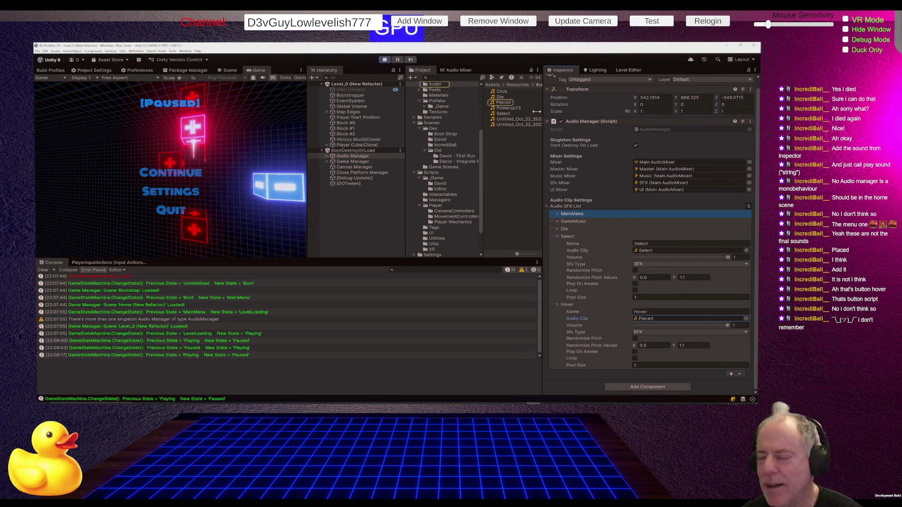
{"action": "left_click", "coordinate": [504, 103]}
{"action": "left_click", "coordinate": [727, 337]}
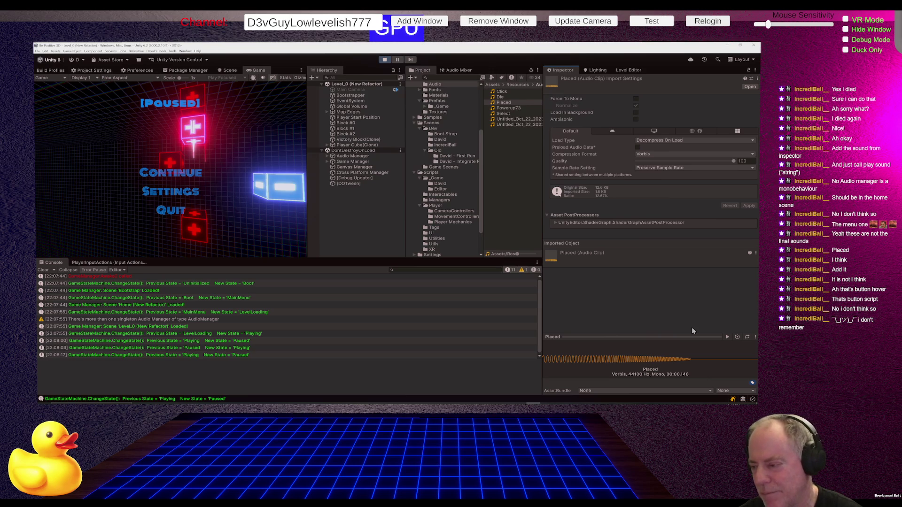
- Preview the Placed clip's sound, then return to ButtonAnimator.cs in Rider
{"action": "left_click", "coordinate": [726, 338]}
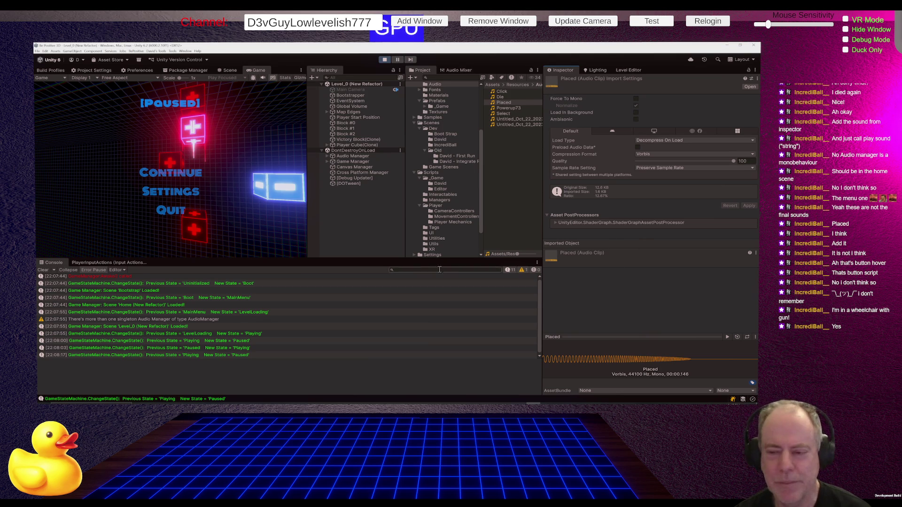
{"action": "key", "text": "alt+Tab"}
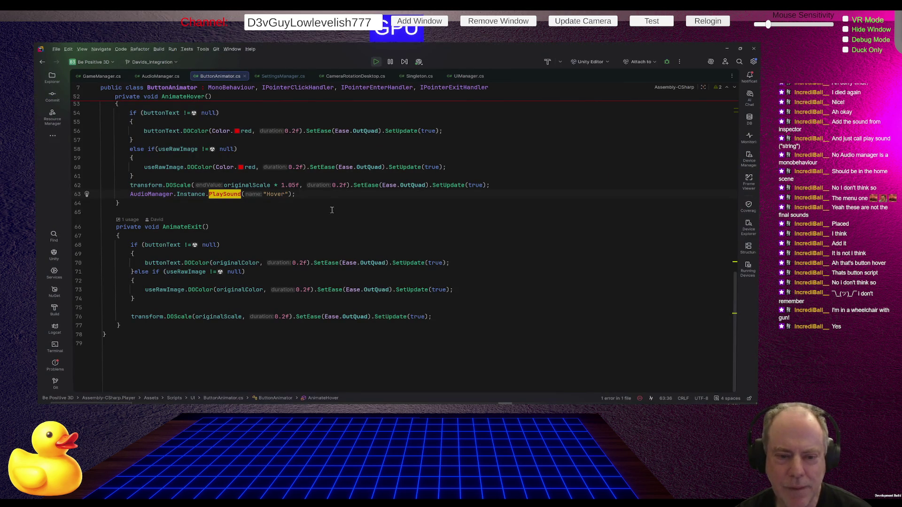
- Select the Hover PlaySound line 63, AudioManager.Instance.PlaySound("Hover"), and switch to Claude Code
{"action": "left_click", "coordinate": [323, 196]}
{"action": "triple_click", "coordinate": [323, 196]}
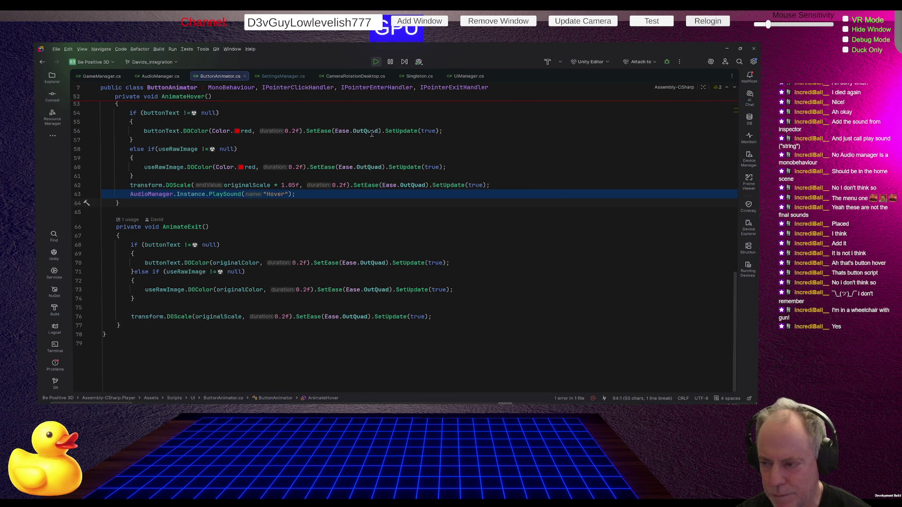
{"action": "key", "text": "alt+Tab"}
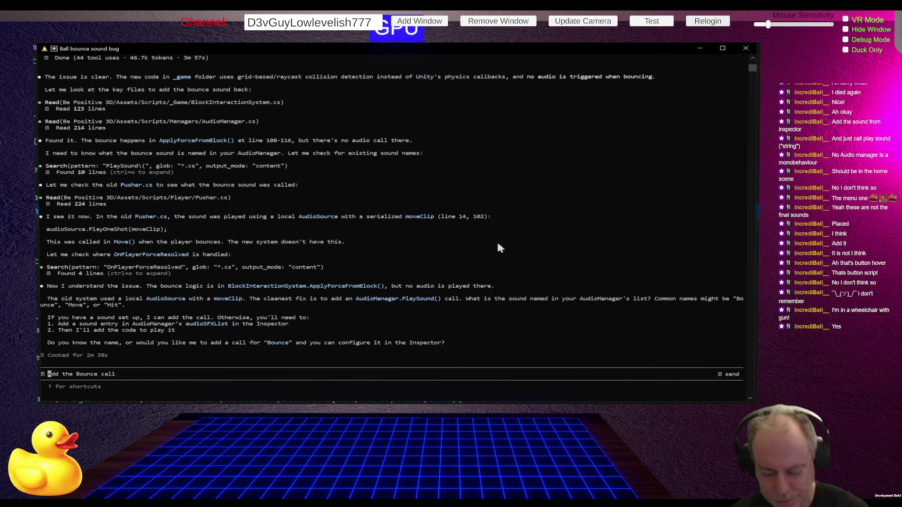
- Send Claude Code the message 'I want to use this to triger the sound:'
{"action": "left_click", "coordinate": [125, 374]}
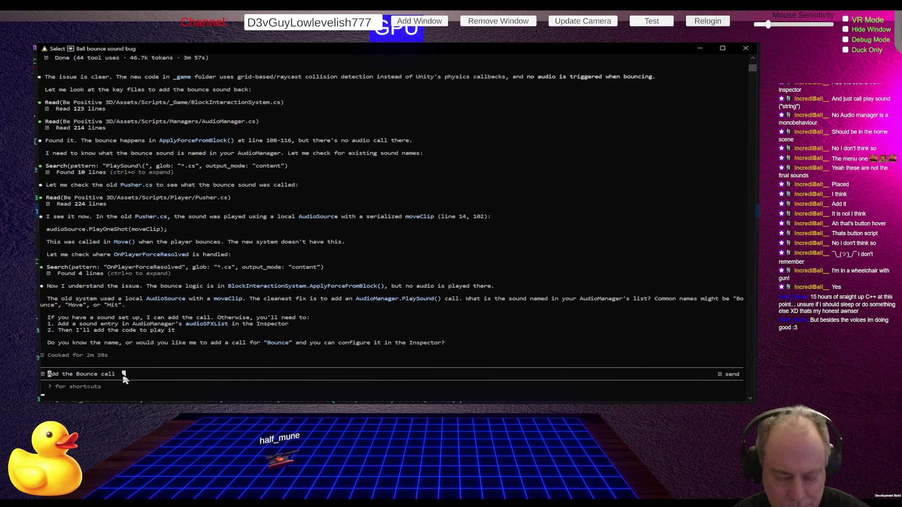
{"action": "type", "text": "I want "}
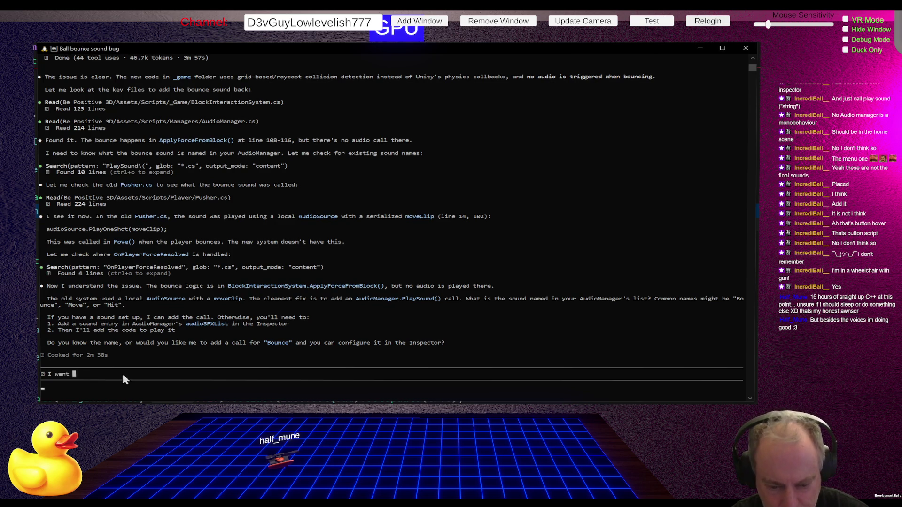
{"action": "type", "text": "to use this"}
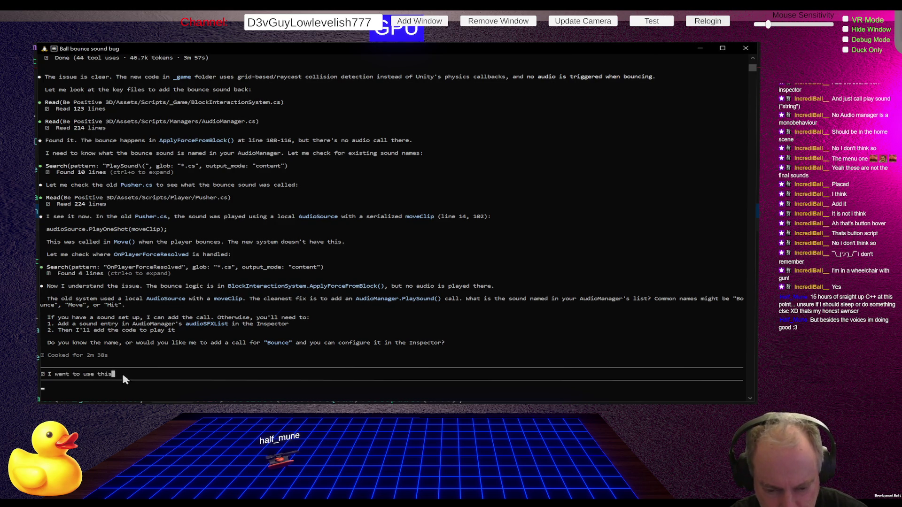
{"action": "type", "text": " to triger the sound:"}
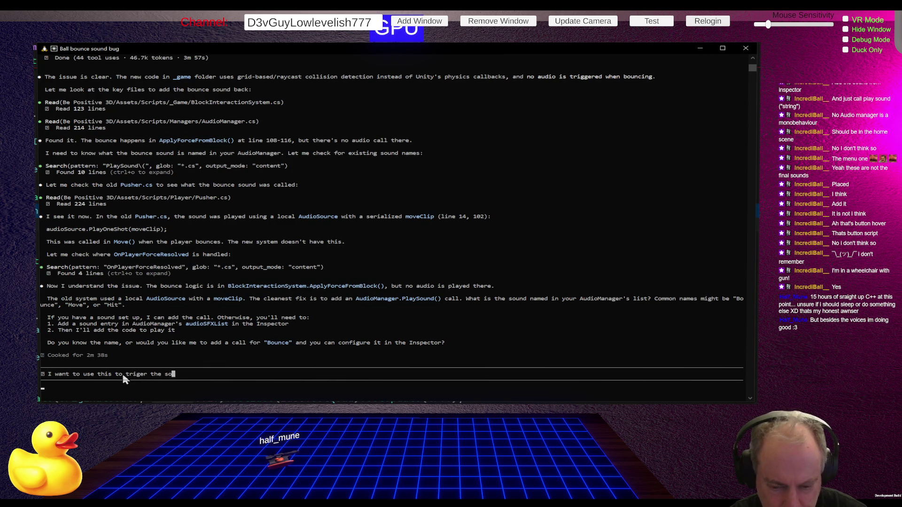
{"action": "key", "text": "Return"}
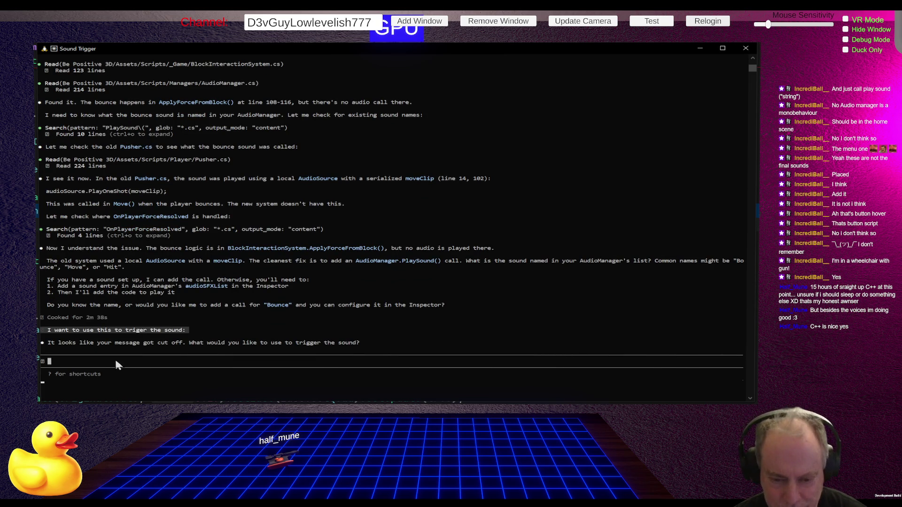
- Paste the copied PlaySound("Hover") line into the Claude Code prompt and send it
{"action": "key", "text": "ctrl+v"}
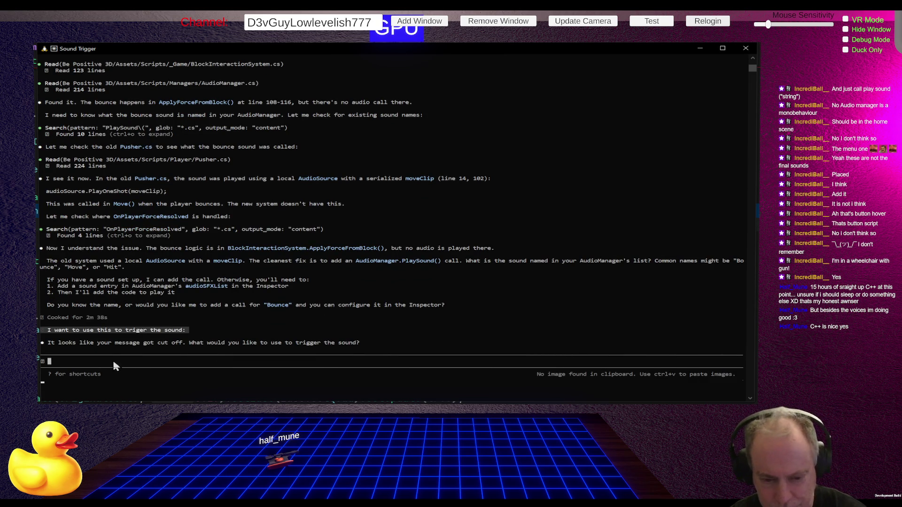
{"action": "right_click", "coordinate": [115, 366]}
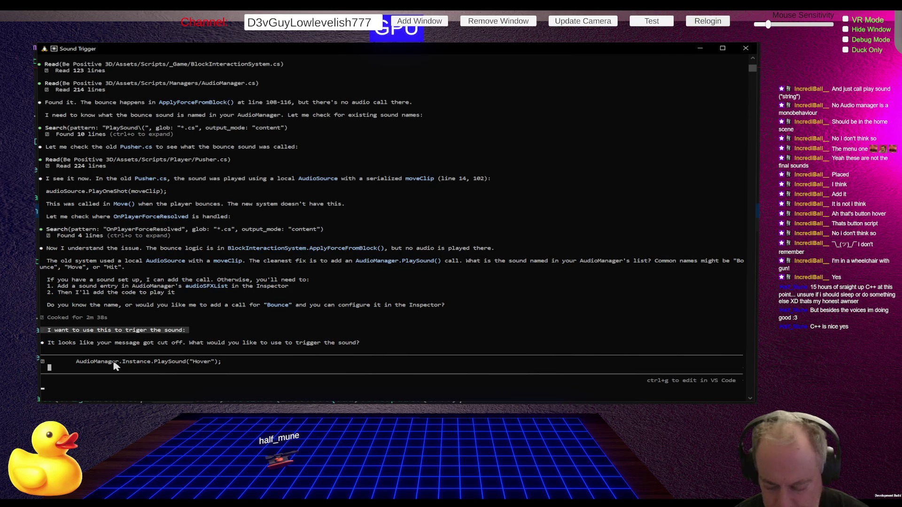
{"action": "key", "text": "Return"}
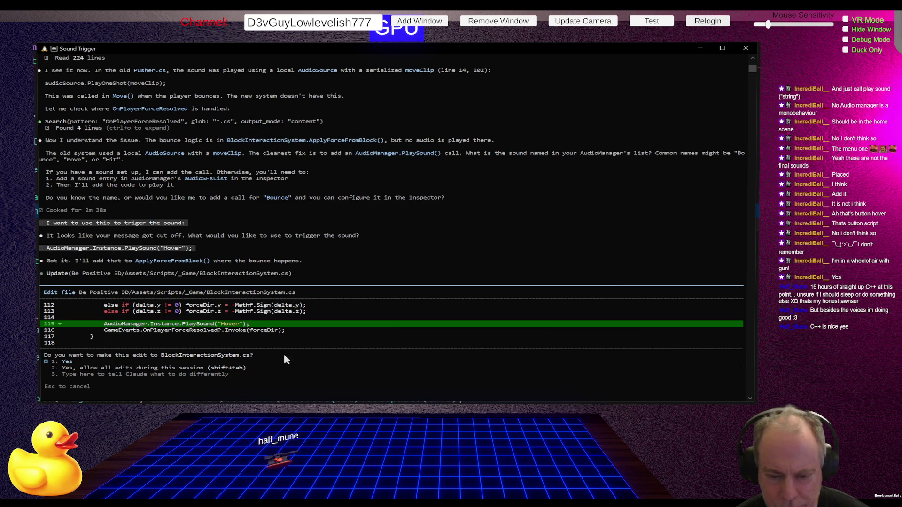
- Approve the edit adding PlaySound("Hover") at line 115 of BlockInteractionSystem.cs, then return to Rider
{"action": "scroll", "coordinate": [352, 327], "scroll_direction": "up", "scroll_amount": 1}
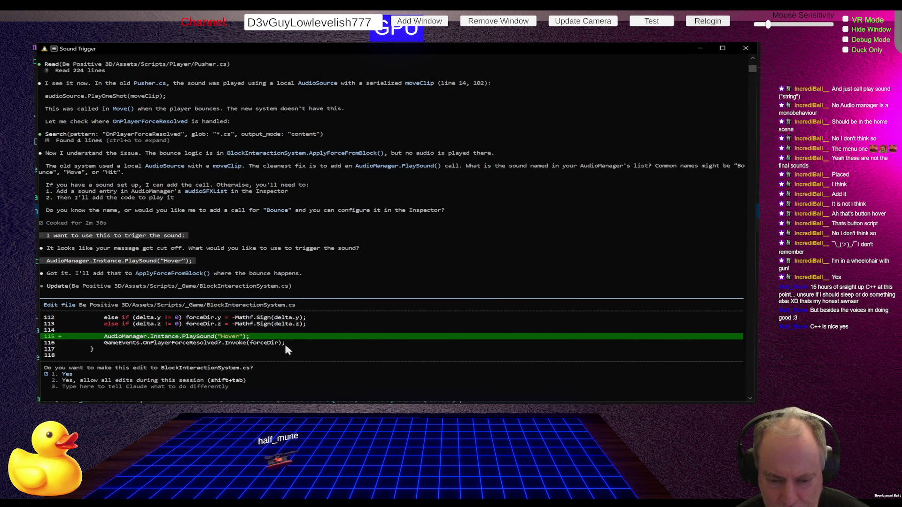
{"action": "key", "text": "Return"}
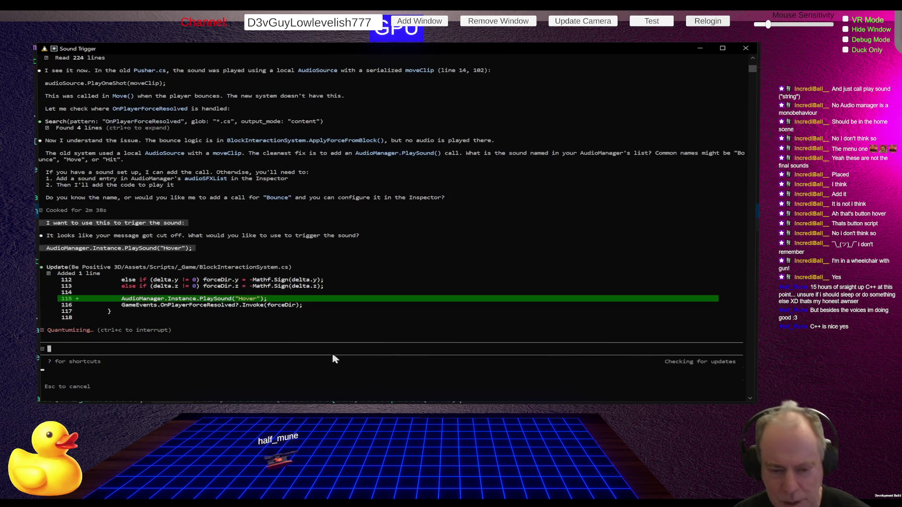
{"action": "key", "text": "alt+Tab"}
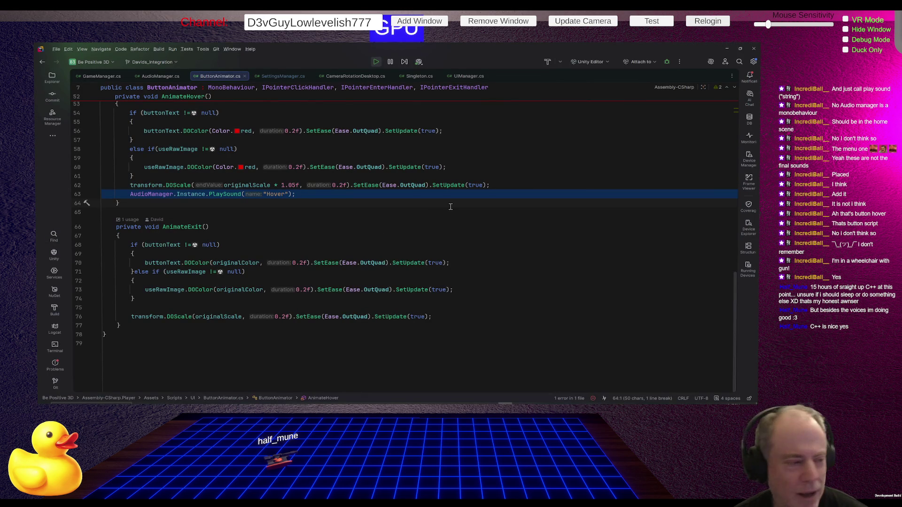
- Back in Unity, exit play mode so the edited scripts recompile
{"action": "mouse_move", "coordinate": [452, 184]}
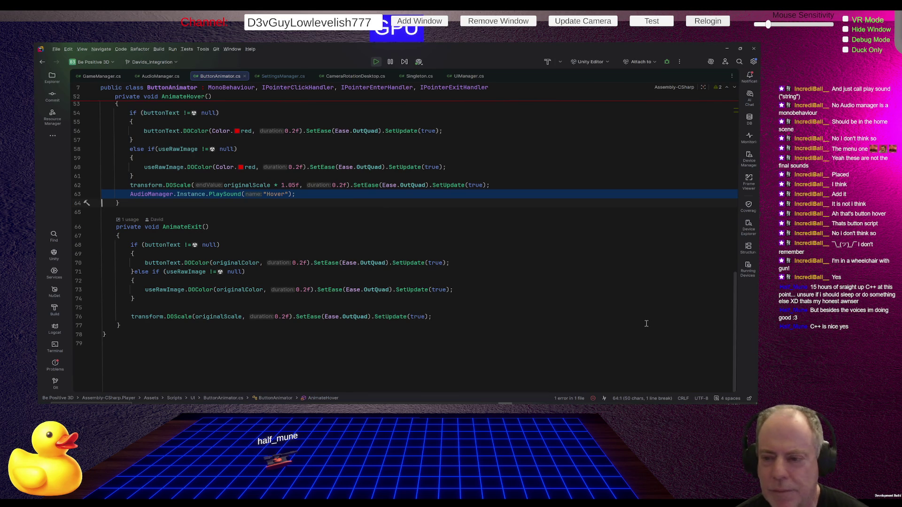
{"action": "key", "text": "alt+Tab"}
{"action": "left_click", "coordinate": [384, 60]}
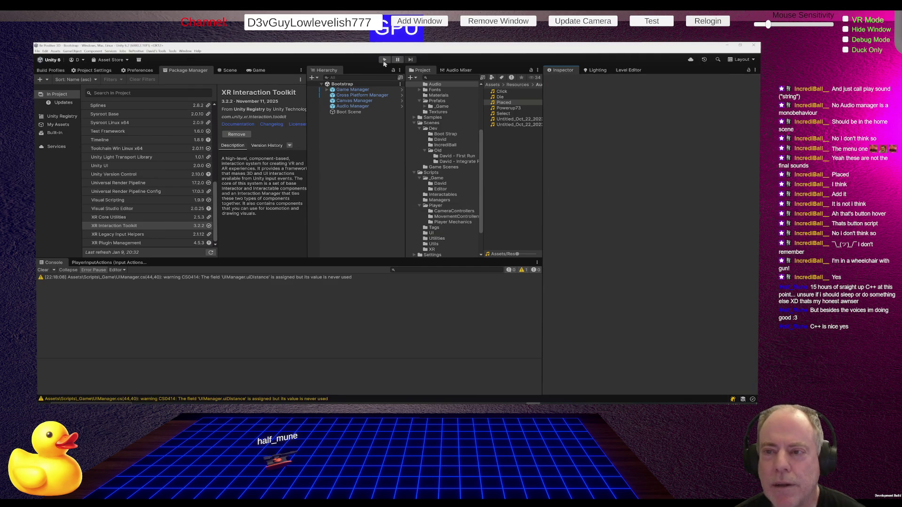
- Play into Level_0 to hear the new bounce sound, pause, stop play mode, and switch to Fork
{"action": "left_click", "coordinate": [384, 60]}
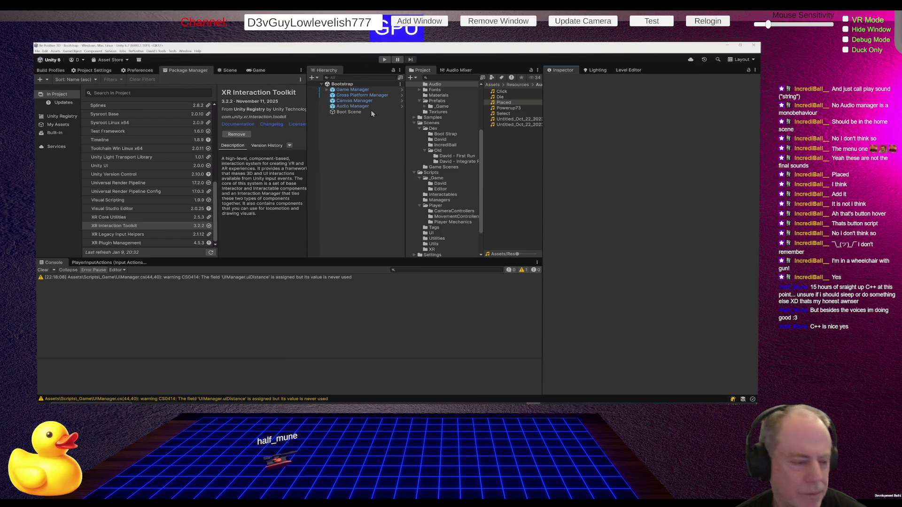
{"action": "key", "text": "ctrl+p"}
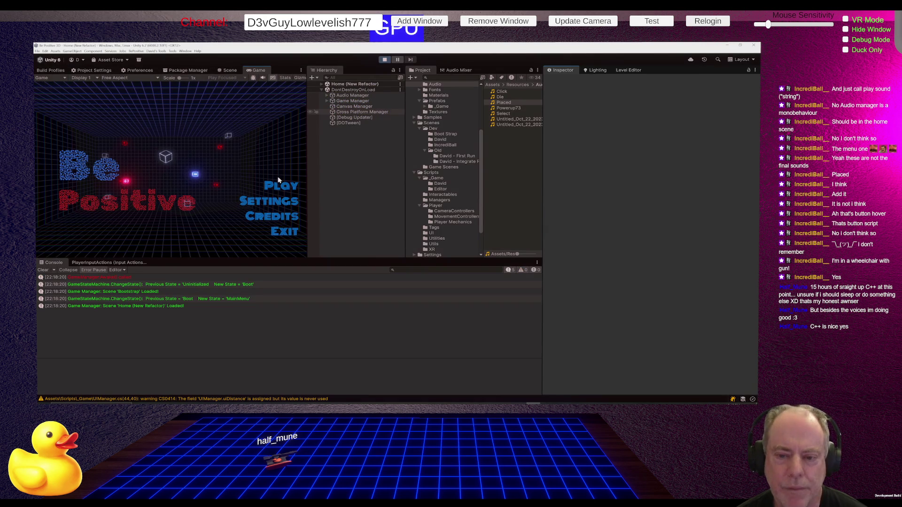
{"action": "left_click", "coordinate": [278, 180]}
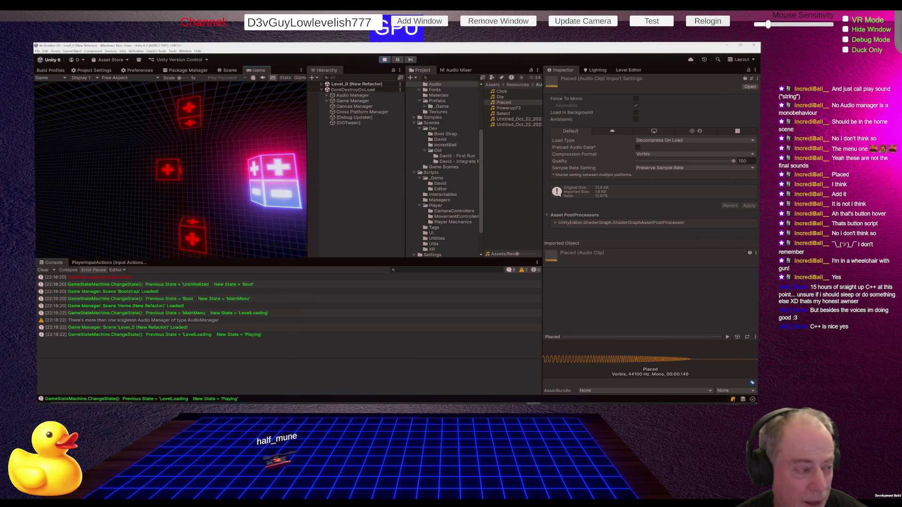
{"action": "key", "text": "Escape"}
{"action": "left_click", "coordinate": [385, 60]}
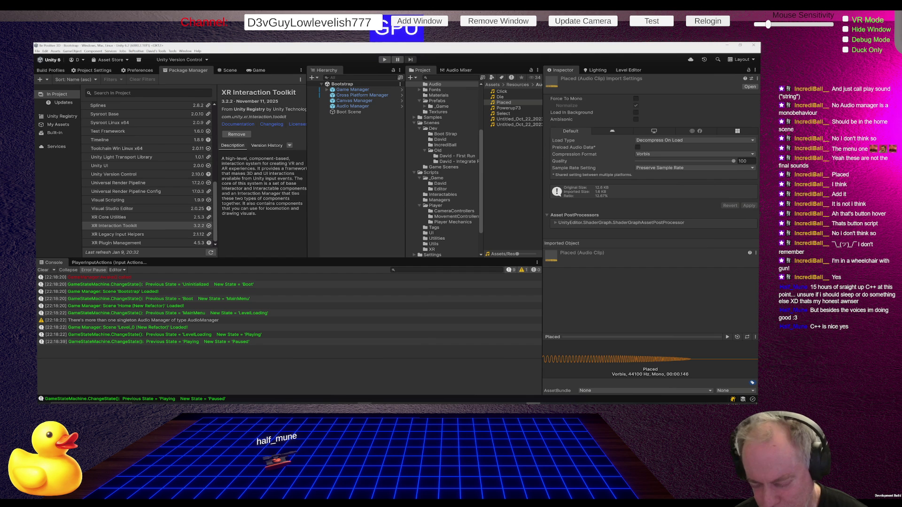
{"action": "key", "text": "alt+Tab"}
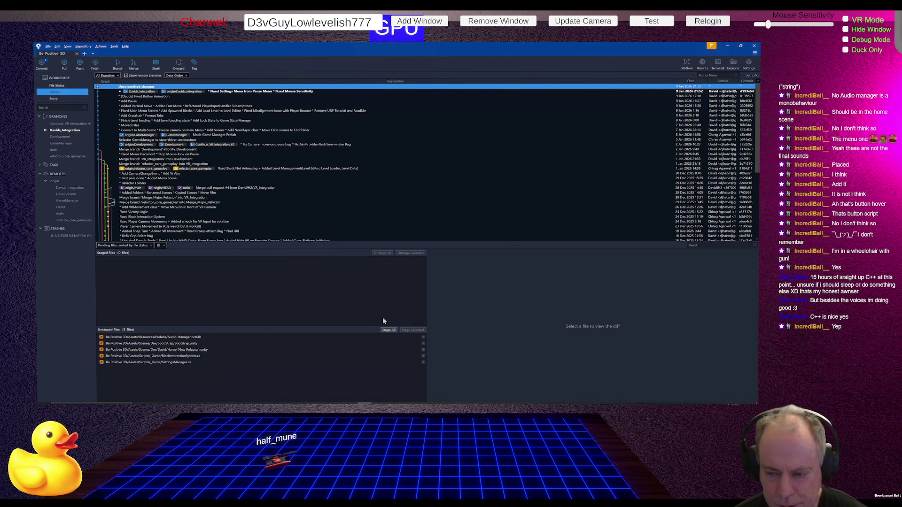
- Stage all five changed files, including BlockInteractionSystem.cs and Audio Manager.prefab
{"action": "left_click", "coordinate": [388, 328]}
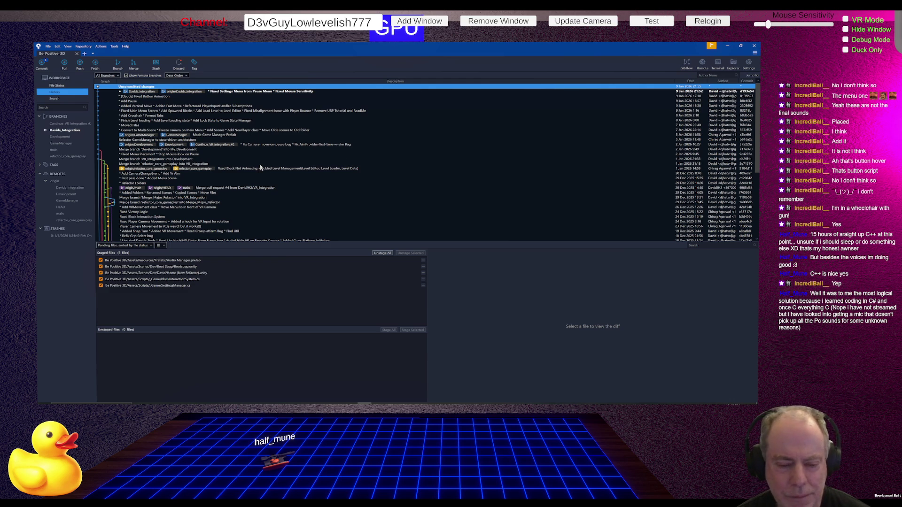
- Switch Fork to the File Status view listing the five staged files
{"action": "left_click", "coordinate": [61, 87]}
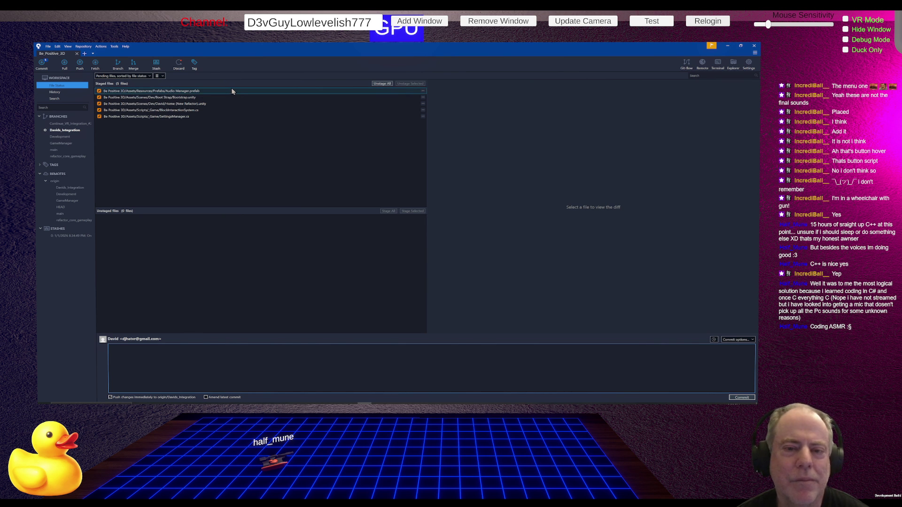
- Review the BlockInteractionSystem.cs changes, then edit the commit message to '(Claude) Fixed the bounce sound'
{"action": "left_click", "coordinate": [197, 112]}
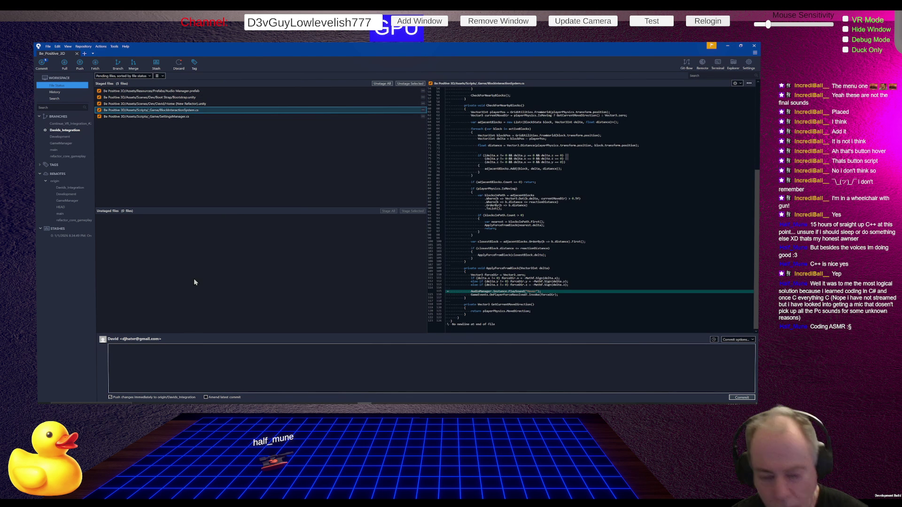
{"action": "left_click", "coordinate": [163, 350]}
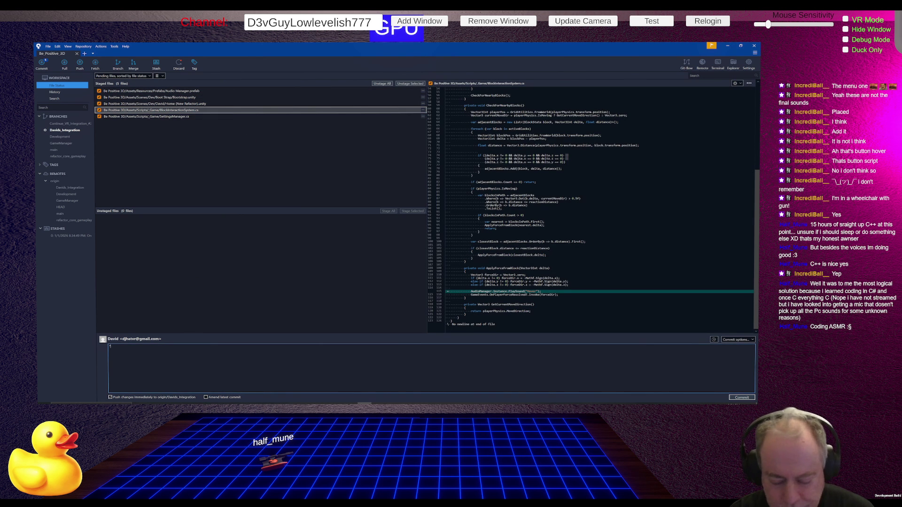
{"action": "type", "text": " Fix bounce sound"}
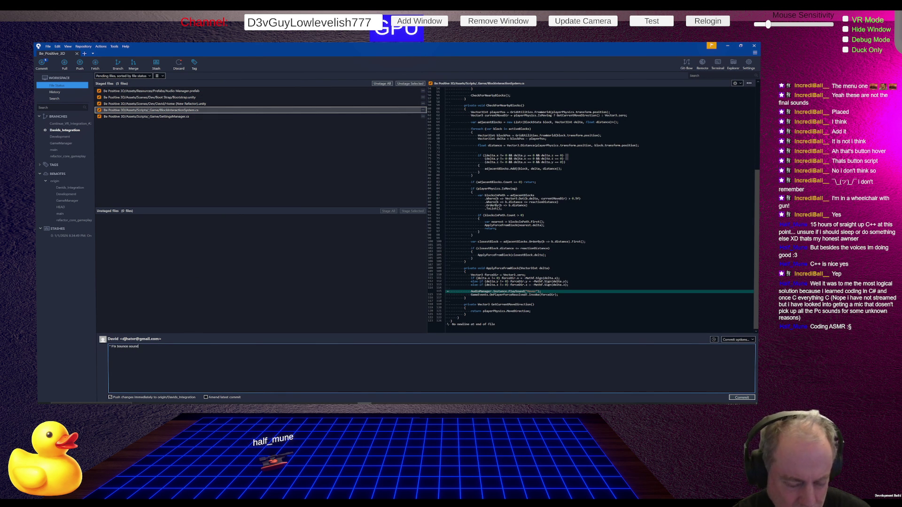
{"action": "left_click", "coordinate": [129, 346]}
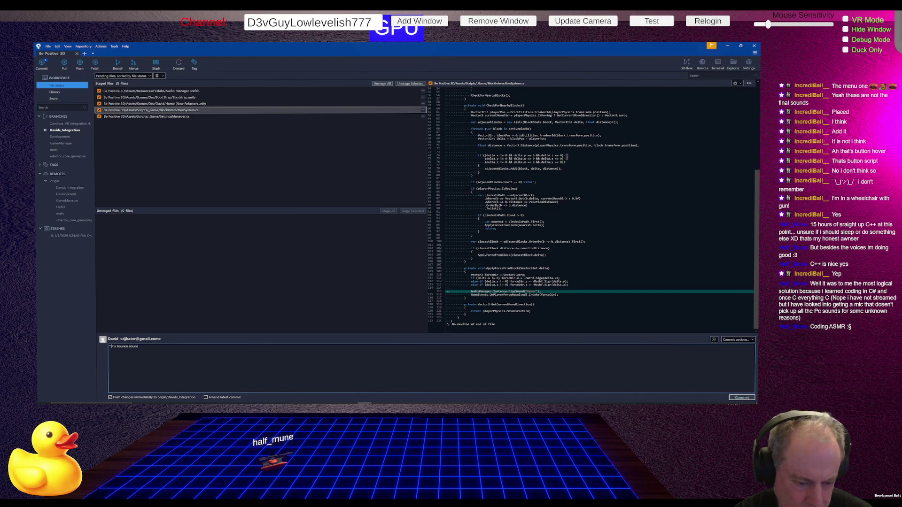
{"action": "type", "text": "(Claude) Fix"}
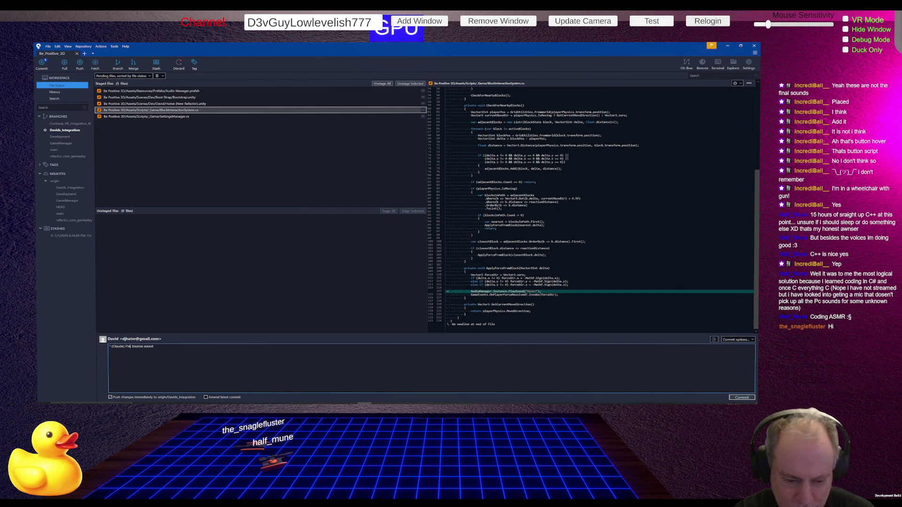
{"action": "type", "text": "(ed)"}
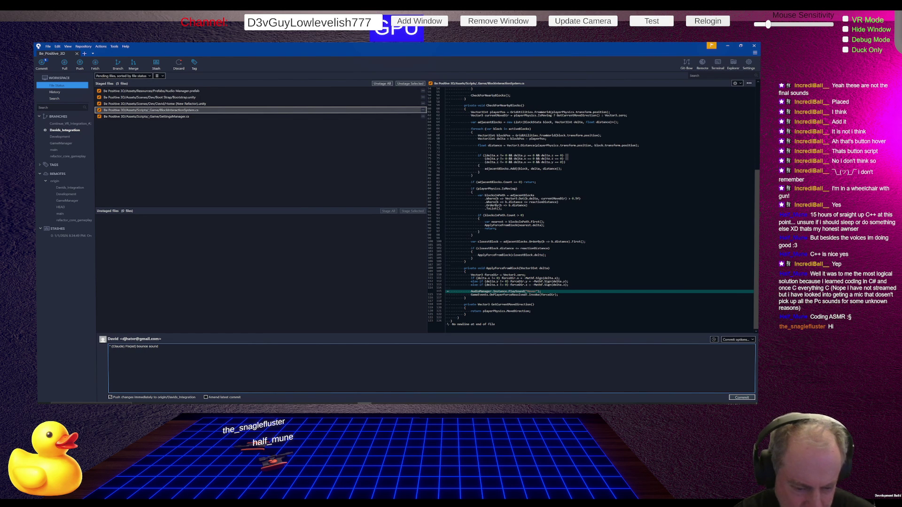
{"action": "type", "text": " the"}
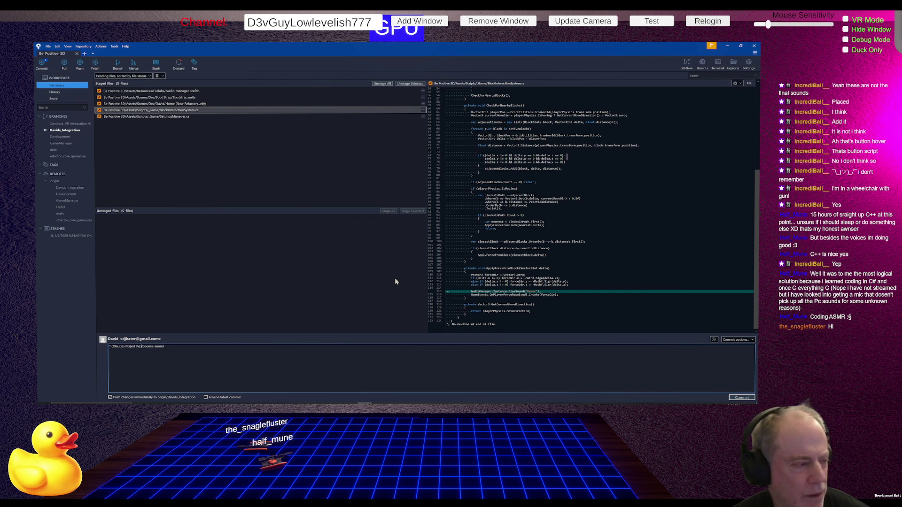
- Commit the five staged files, check the new commit in history, then return to the meeting
{"action": "left_click", "coordinate": [742, 398]}
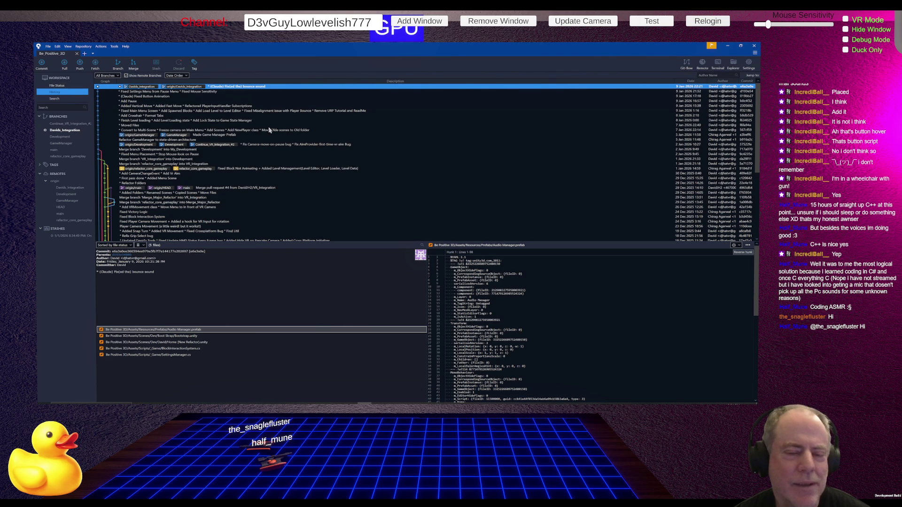
{"action": "scroll", "coordinate": [272, 137], "scroll_direction": "down", "scroll_amount": 1}
{"action": "scroll", "coordinate": [273, 137], "scroll_direction": "up", "scroll_amount": 1}
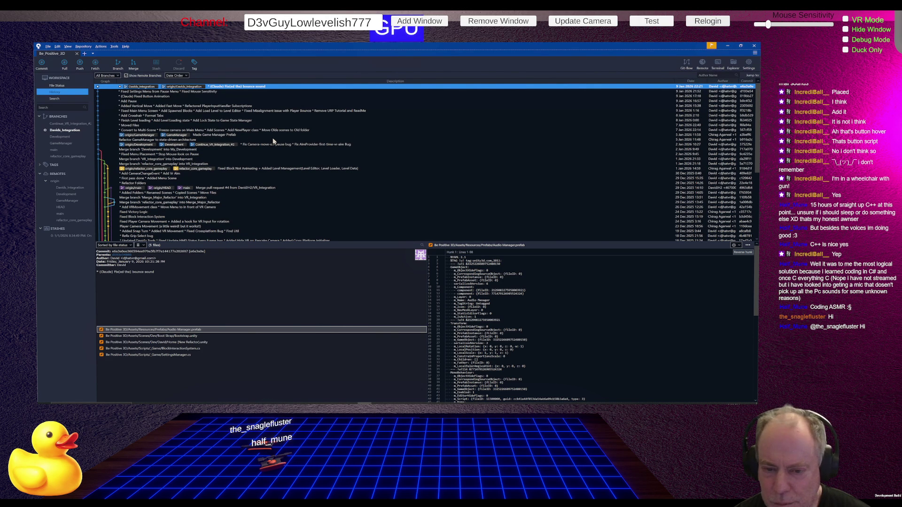
{"action": "key", "text": "alt+Tab"}
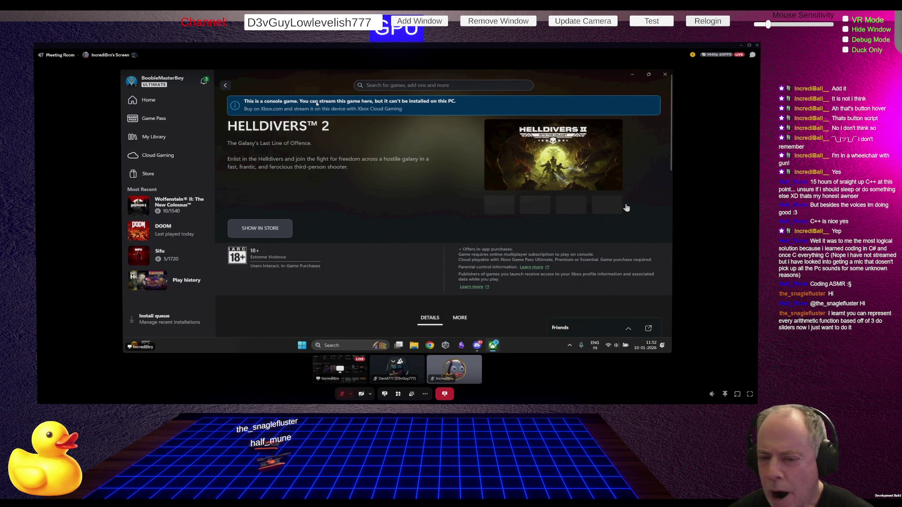
- Back on the Be Positive Trello board, move 'Add sound of Block Bounce' to In Review
{"action": "key", "text": "alt+Tab"}
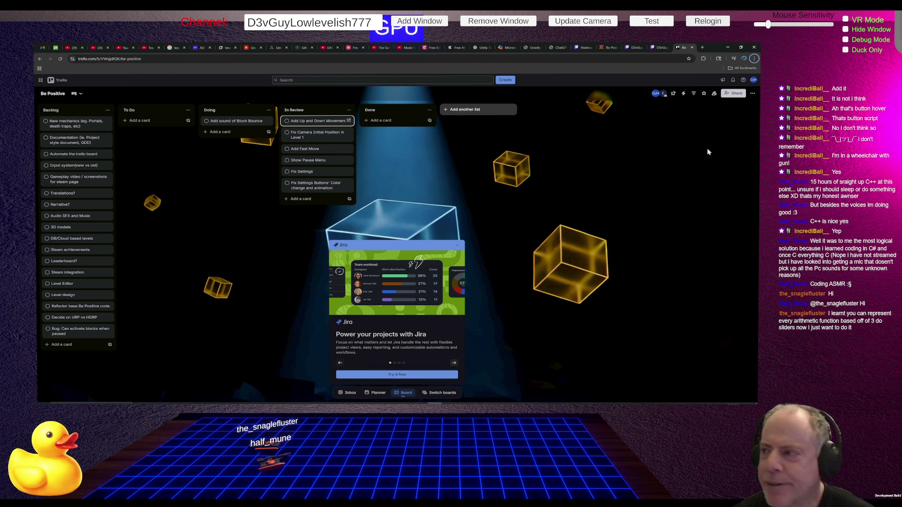
{"action": "left_click", "coordinate": [610, 50]}
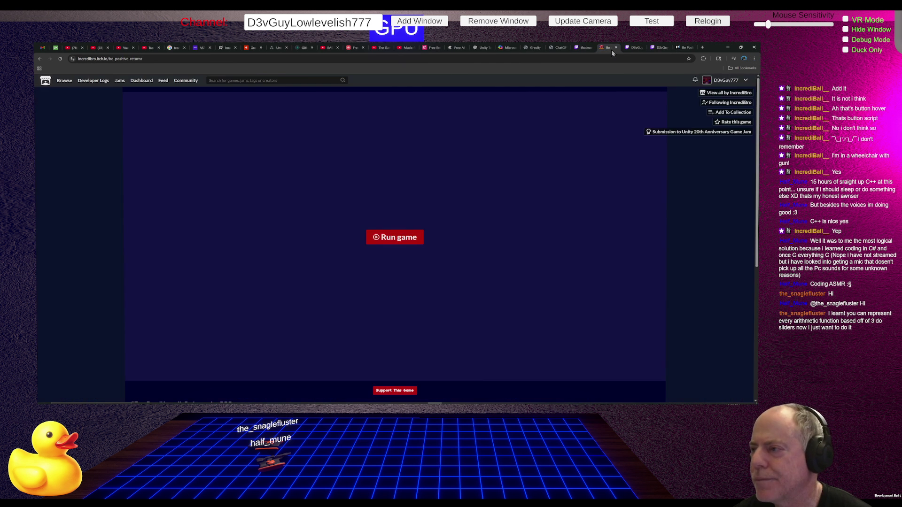
{"action": "left_click", "coordinate": [683, 47]}
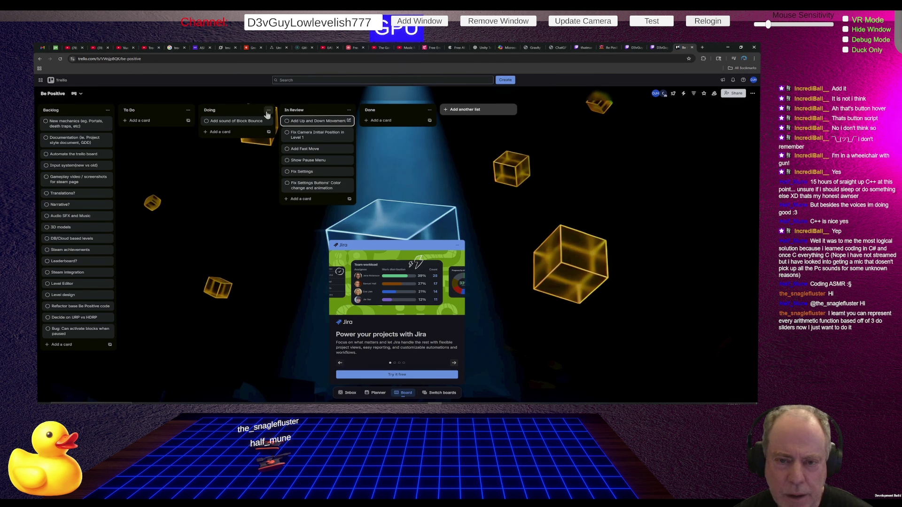
{"action": "mouse_move", "coordinate": [244, 123]}
{"action": "left_mouse_down"}
{"action": "mouse_move", "coordinate": [305, 127]}
{"action": "mouse_move", "coordinate": [302, 142]}
{"action": "left_mouse_up"}
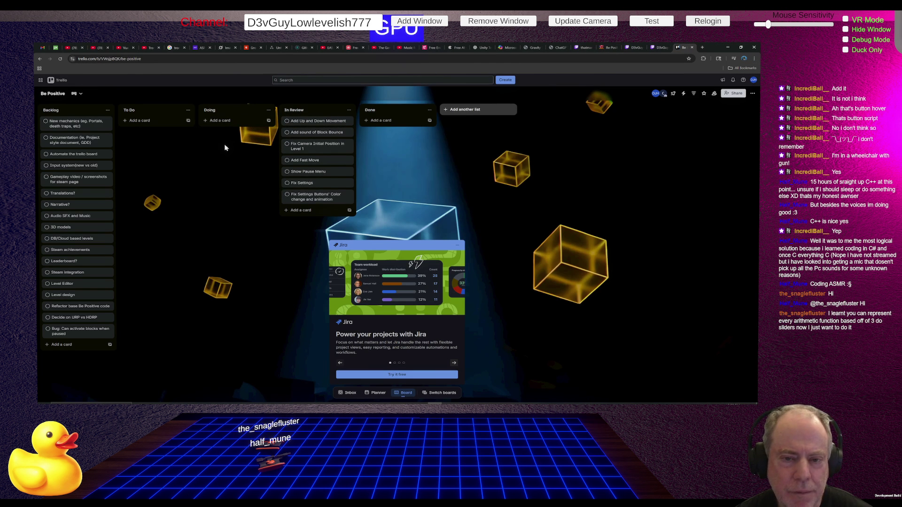
- Add an 'Integrate VR' card to To Do and move it into Doing
{"action": "left_click", "coordinate": [145, 122]}
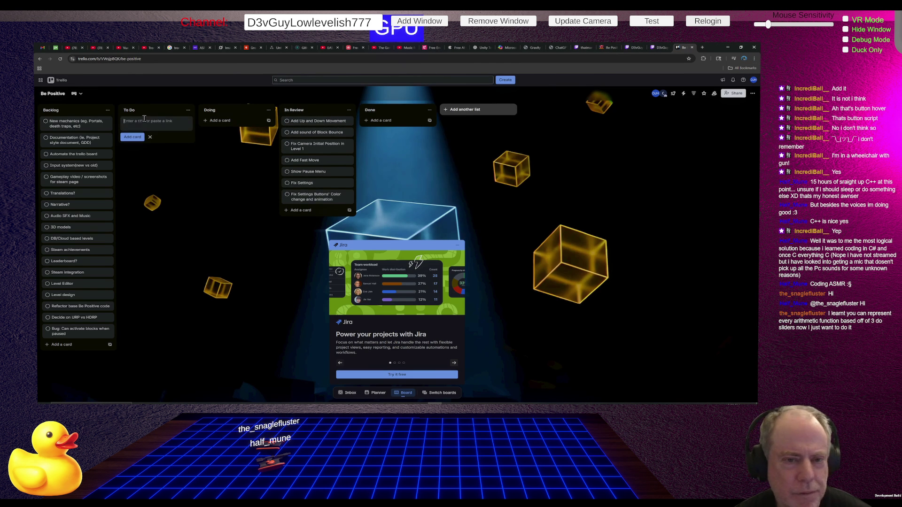
{"action": "type", "text": "Integrate"}
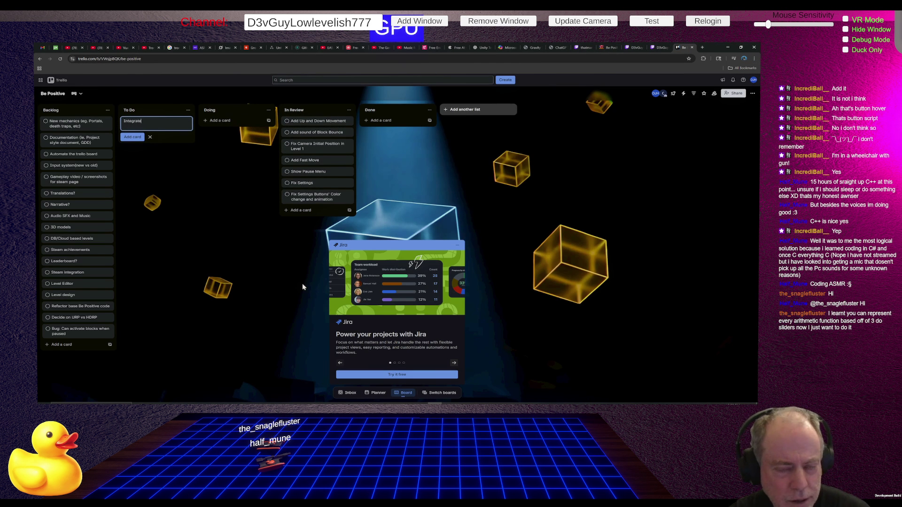
{"action": "type", "text": " VR"}
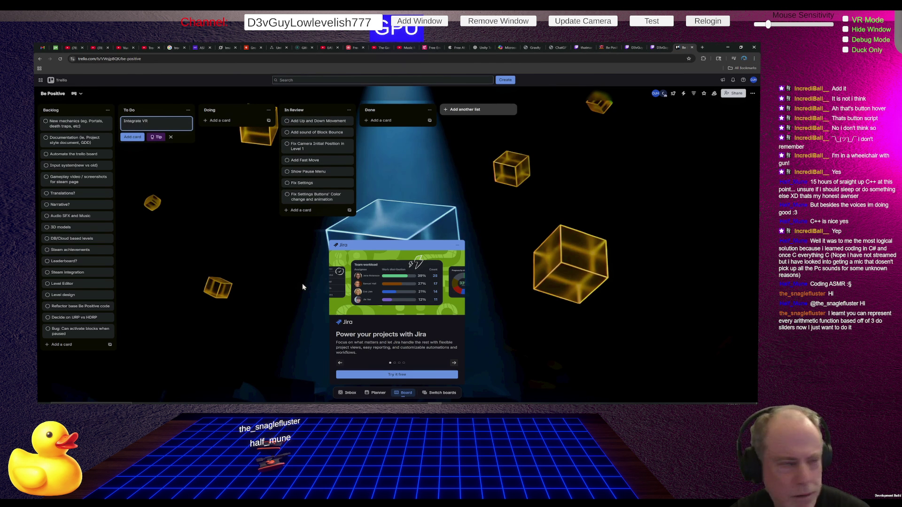
{"action": "key", "text": "Return"}
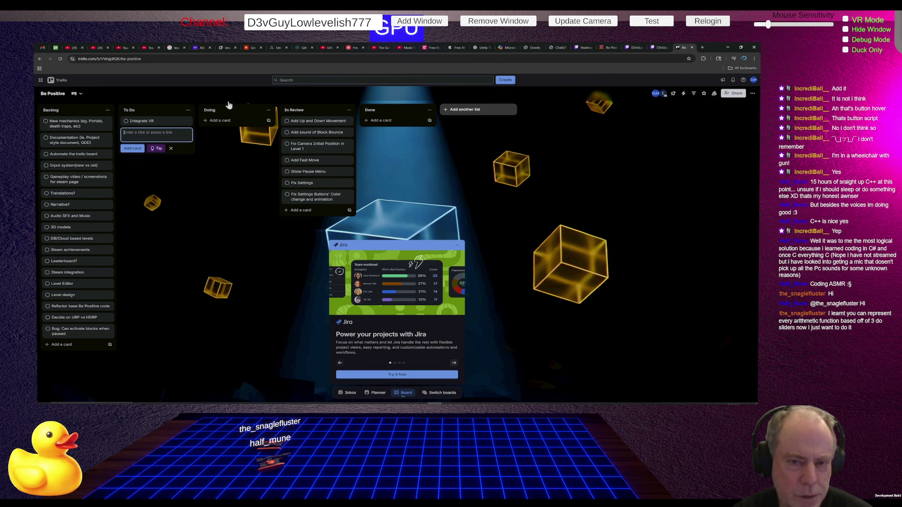
{"action": "left_click_drag", "start_coordinate": [155, 121], "coordinate": [210, 124]}
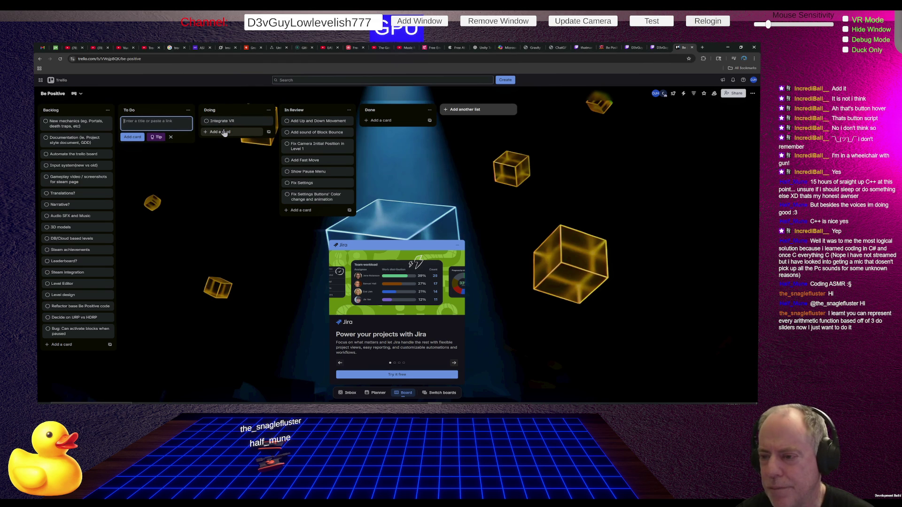
{"action": "key", "text": "alt+Tab"}
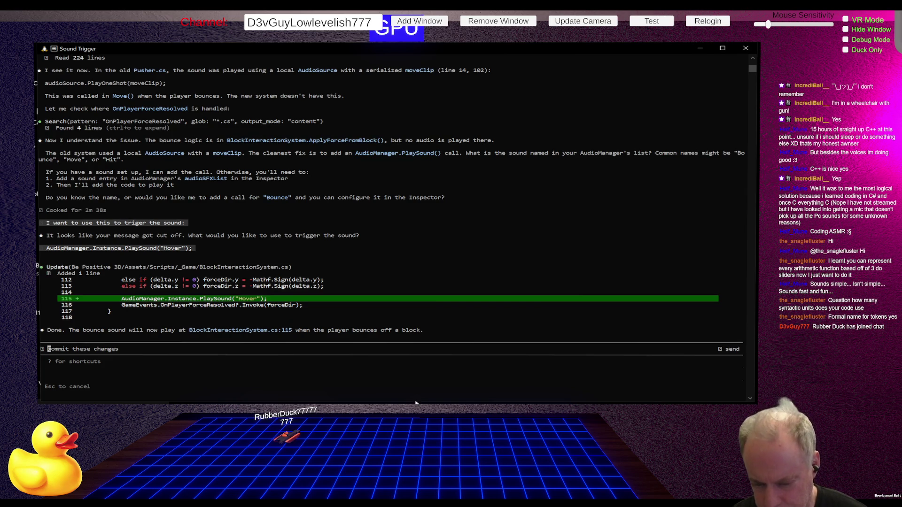
- Enlarge the Claude Code window and ask 'How many Tokens am I using?'
{"action": "left_click_drag", "start_coordinate": [415, 403], "coordinate": [443, 402]}
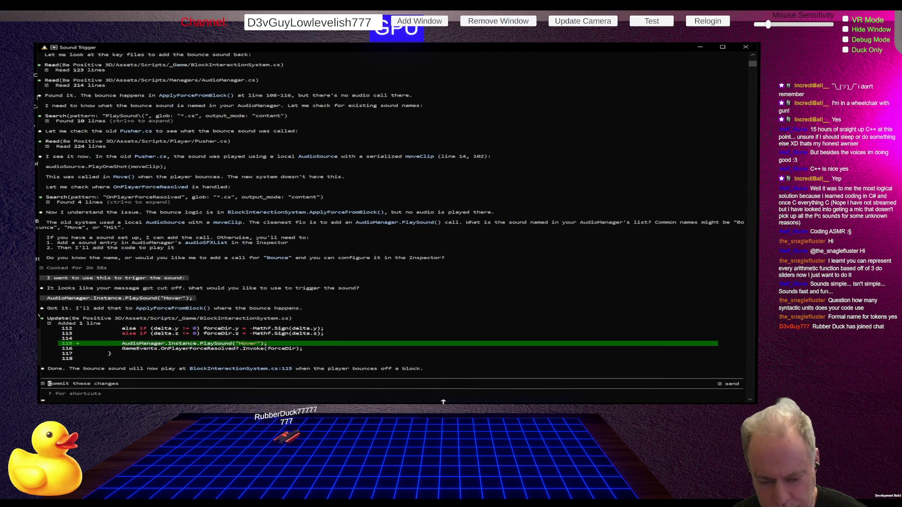
{"action": "type", "text": "How many Tokens am I using?"}
{"action": "key", "text": "Return"}
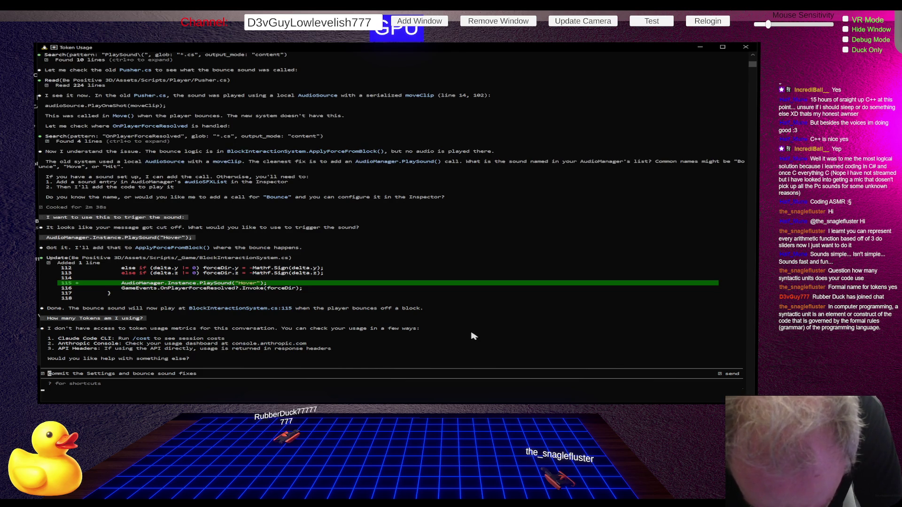
- After reading the token-usage reply, send a short '/' prompt to Claude Code
{"action": "type", "text": "/"}
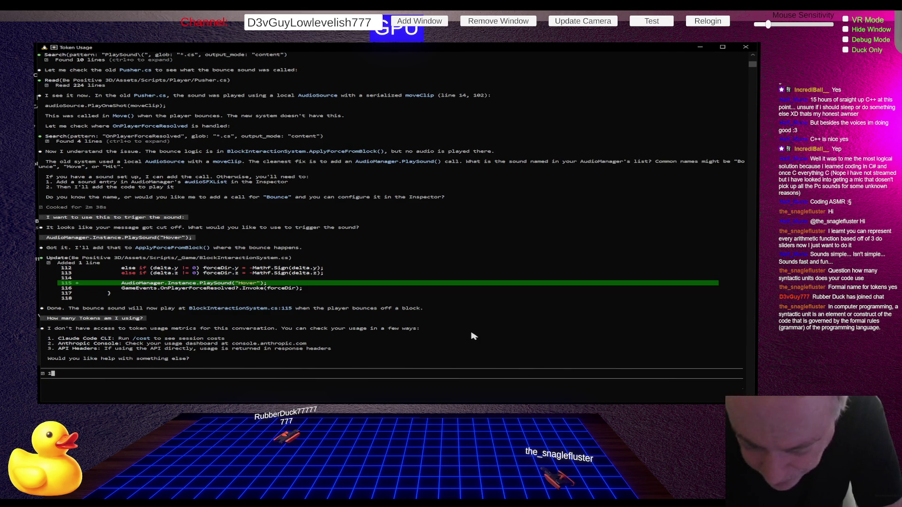
{"action": "key", "text": "Return"}
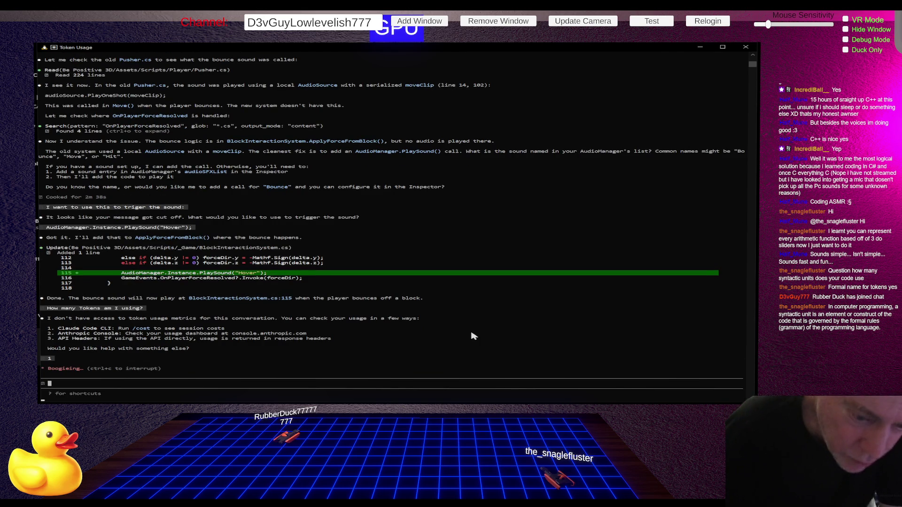
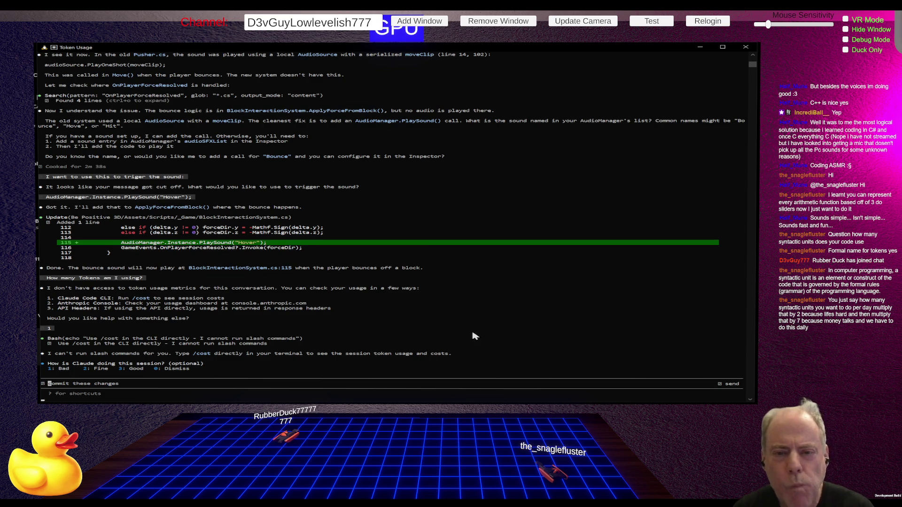
- Scroll back through Claude Code's reply about token usage and /cost, then switch to the Unity Editor
{"action": "scroll", "coordinate": [399, 187], "scroll_direction": "up", "scroll_amount": 4}
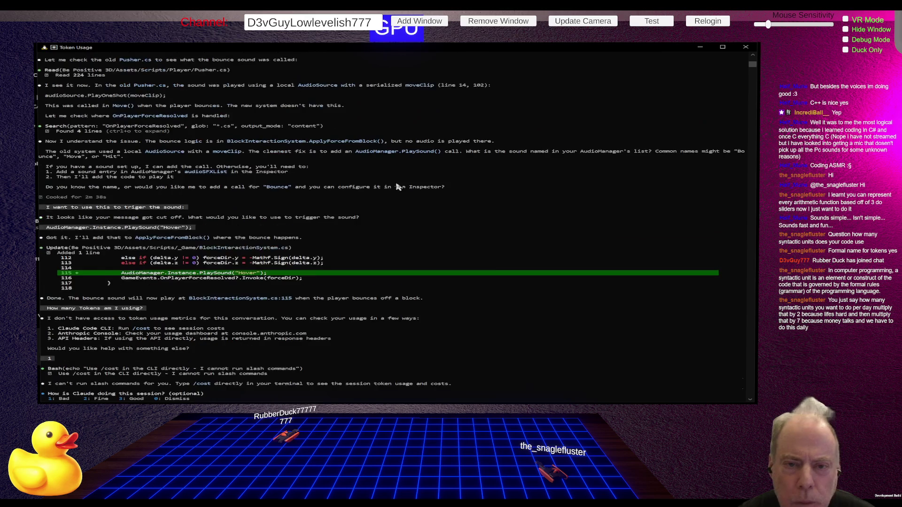
{"action": "scroll", "coordinate": [399, 187], "scroll_direction": "up", "scroll_amount": 2}
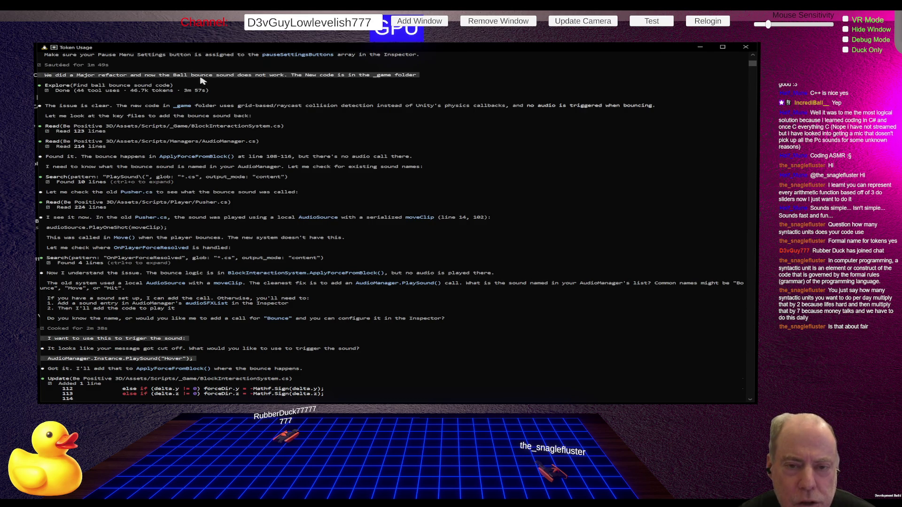
{"action": "scroll", "coordinate": [200, 80], "scroll_direction": "up", "scroll_amount": 10}
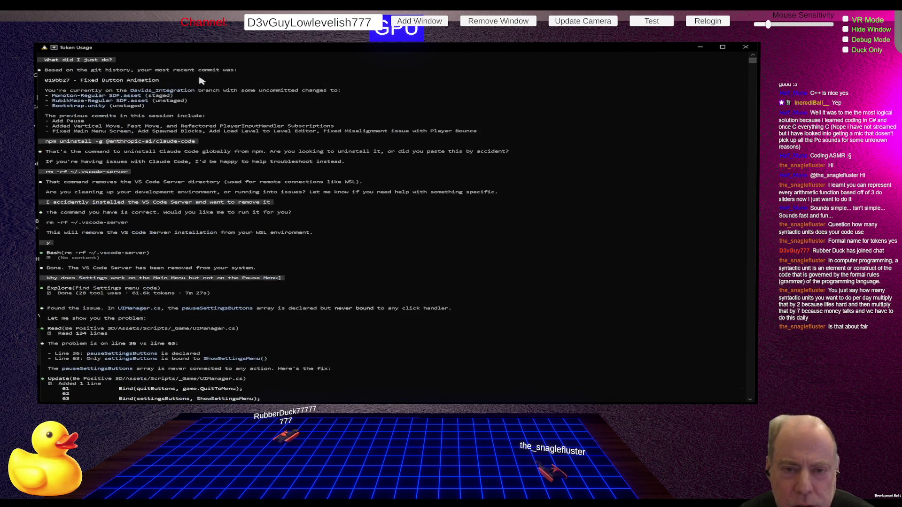
{"action": "scroll", "coordinate": [200, 81], "scroll_direction": "up", "scroll_amount": 4}
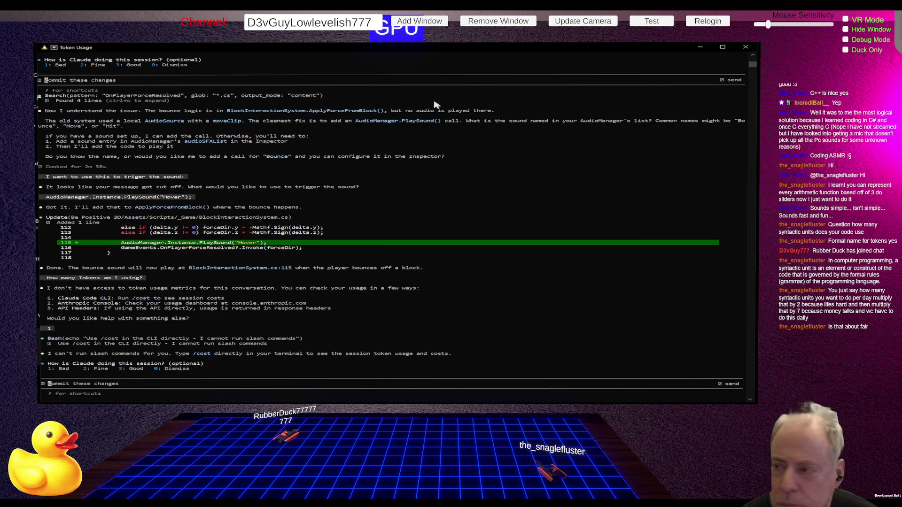
{"action": "scroll", "coordinate": [419, 114], "scroll_direction": "up", "scroll_amount": 3}
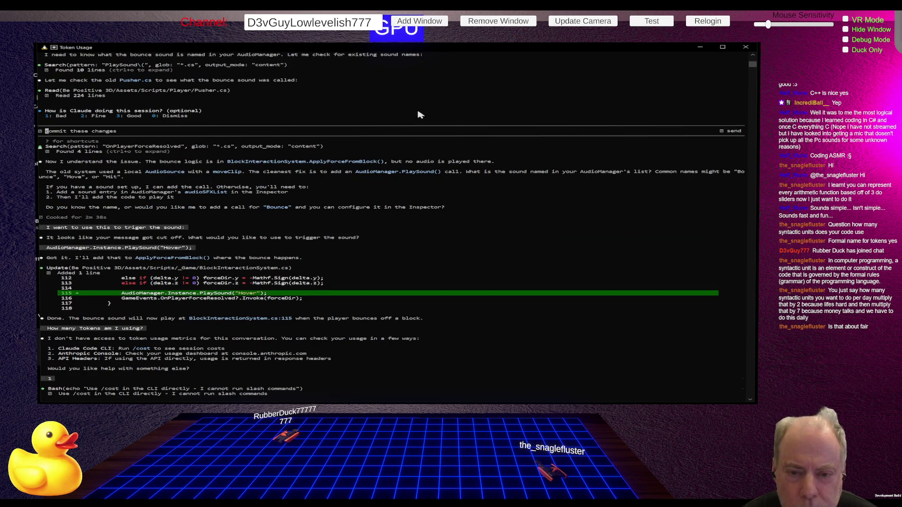
{"action": "scroll", "coordinate": [437, 118], "scroll_direction": "down", "scroll_amount": 7}
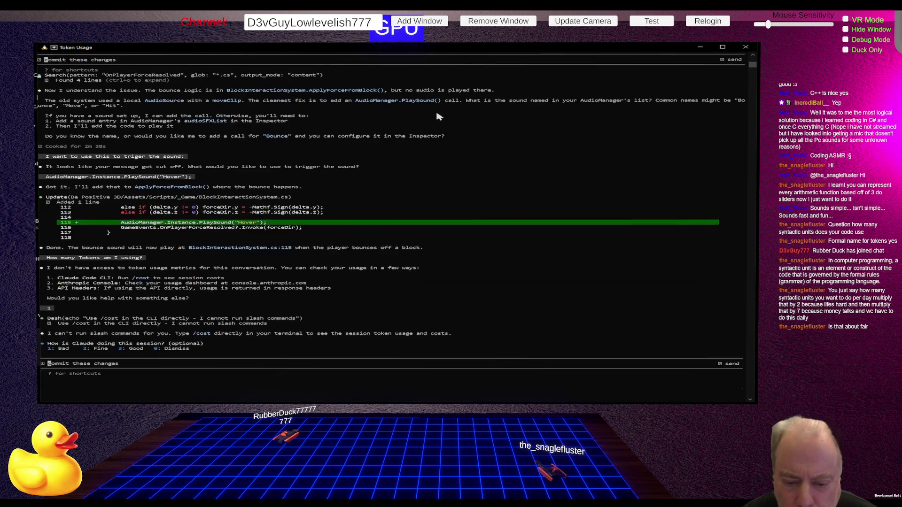
{"action": "scroll", "coordinate": [437, 118], "scroll_direction": "up", "scroll_amount": 1}
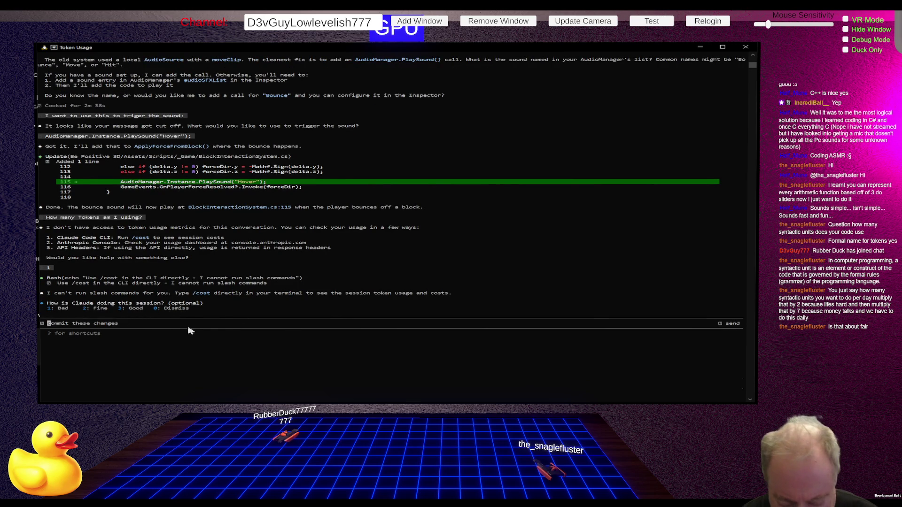
{"action": "scroll", "coordinate": [190, 331], "scroll_direction": "up", "scroll_amount": 4}
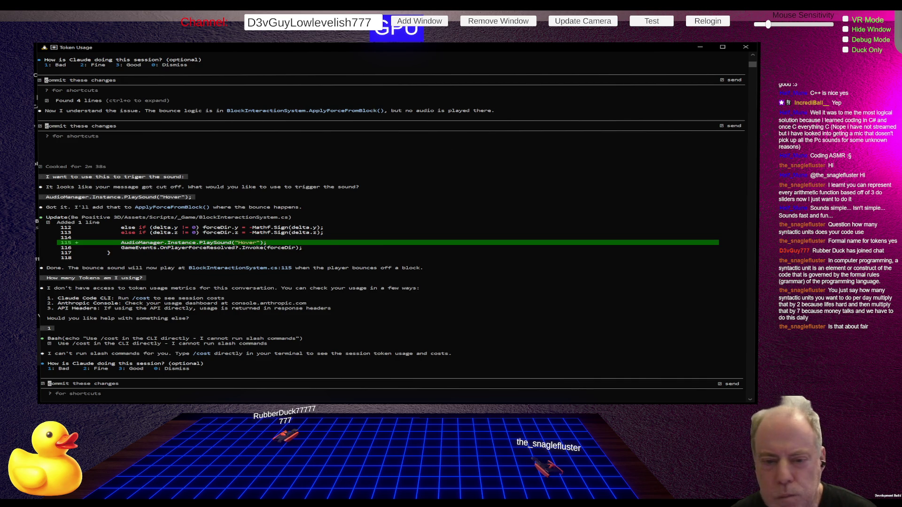
{"action": "key", "text": "alt+Tab"}
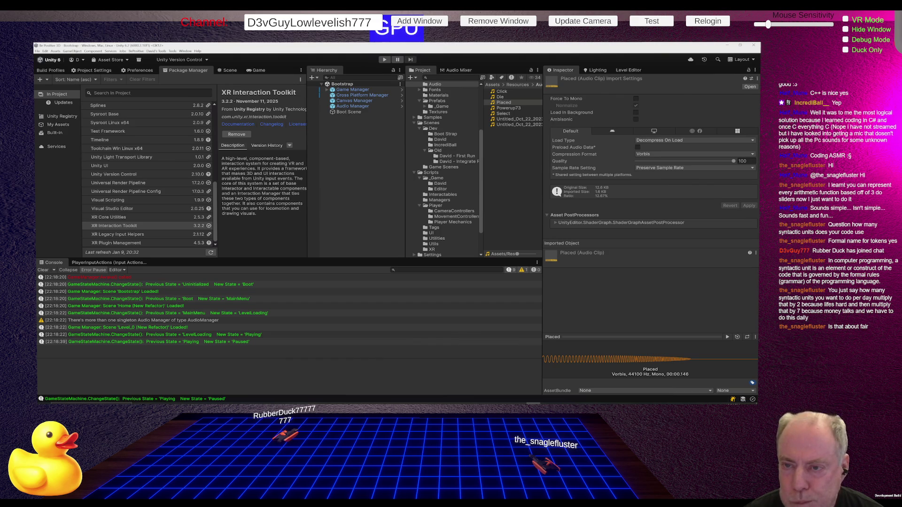
- Expand Game Manager and Aim Manager, show the Scene view, and open New Player's NewPlayer.cs script in Rider
{"action": "left_click", "coordinate": [327, 89]}
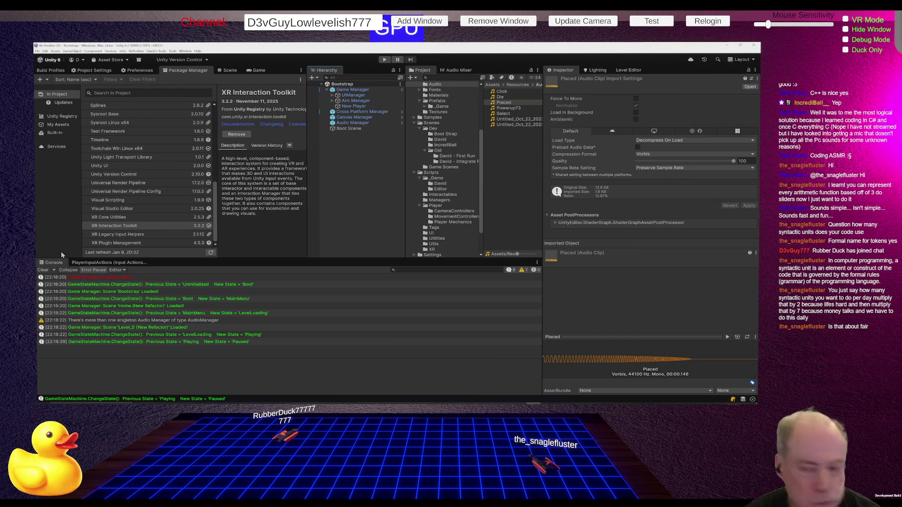
{"action": "left_click", "coordinate": [332, 101]}
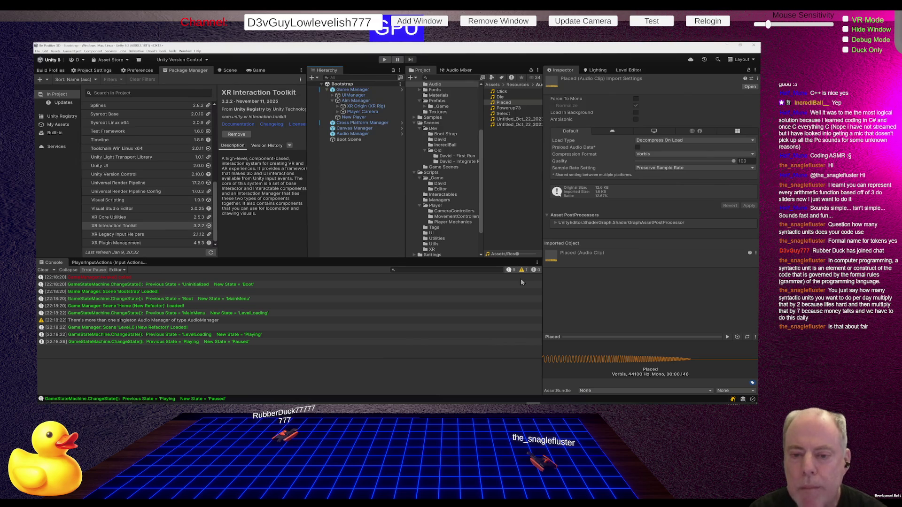
{"action": "left_click", "coordinate": [230, 70]}
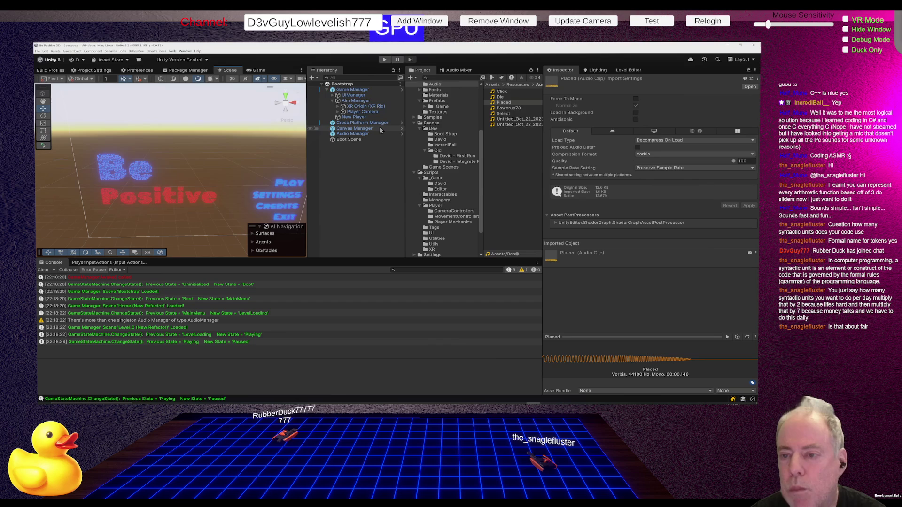
{"action": "left_click", "coordinate": [369, 117]}
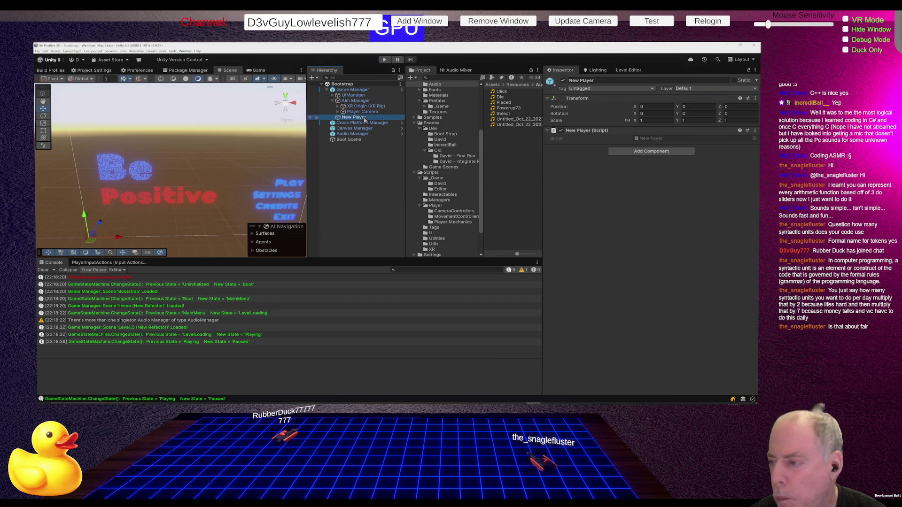
{"action": "double_click", "coordinate": [646, 137]}
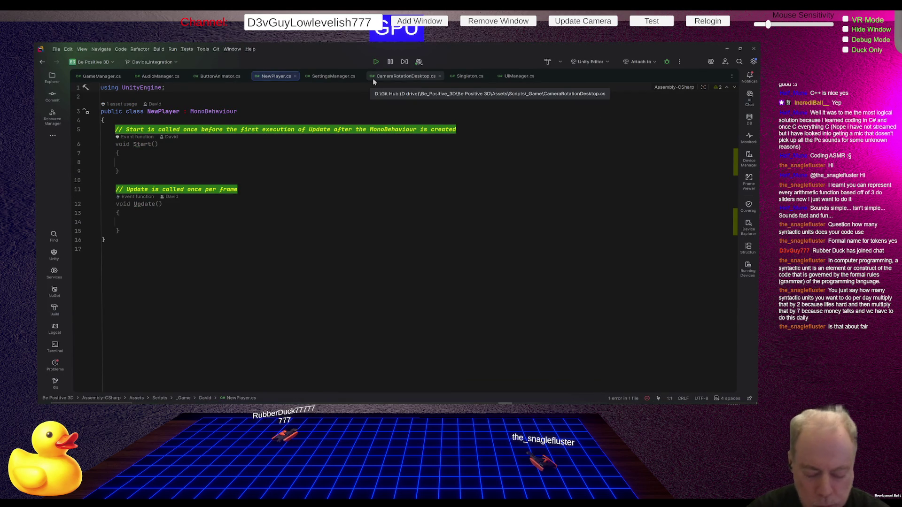
- Delete the template Start and Update methods from NewPlayer.cs
{"action": "key", "text": "Down"}
{"action": "key", "text": "Down"}
{"action": "key", "text": "Down"}
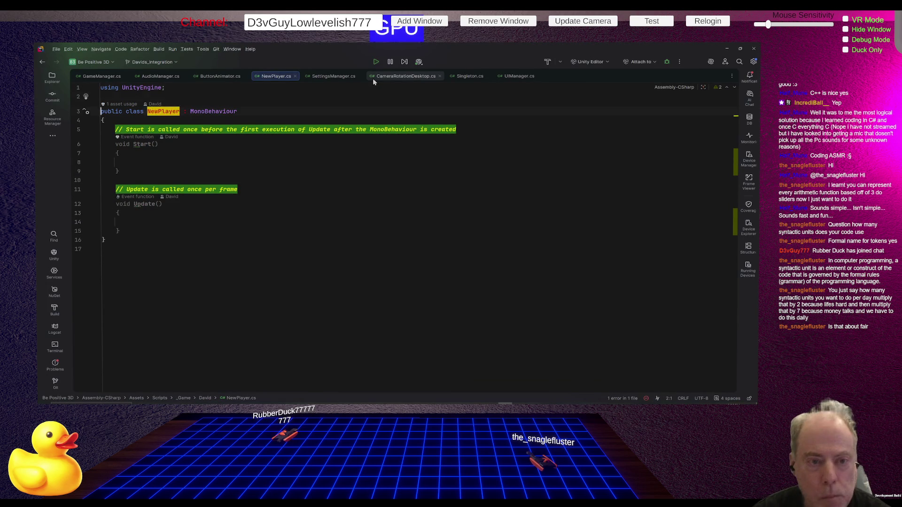
{"action": "key", "text": "shift+Down"}
{"action": "key", "text": "shift+Down"}
{"action": "key", "text": "shift+Down"}
{"action": "key", "text": "shift+Down"}
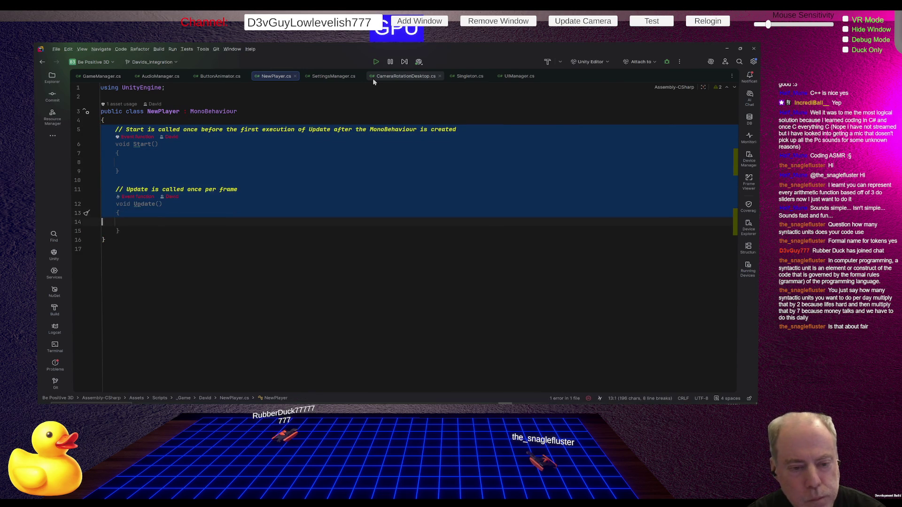
{"action": "key", "text": "Return"}
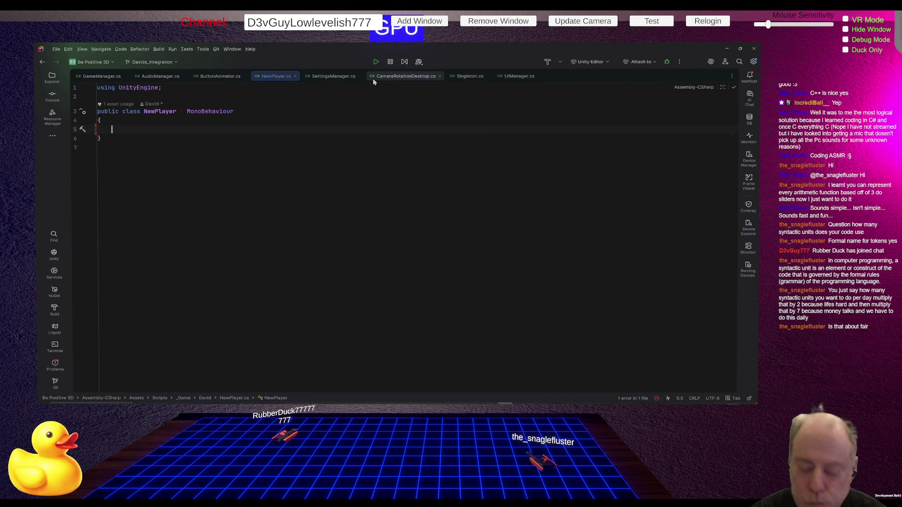
- Return to Unity so scripts recompile, glance at NewPlayer.cs again, and come back to Unity
{"action": "key", "text": "alt+Tab"}
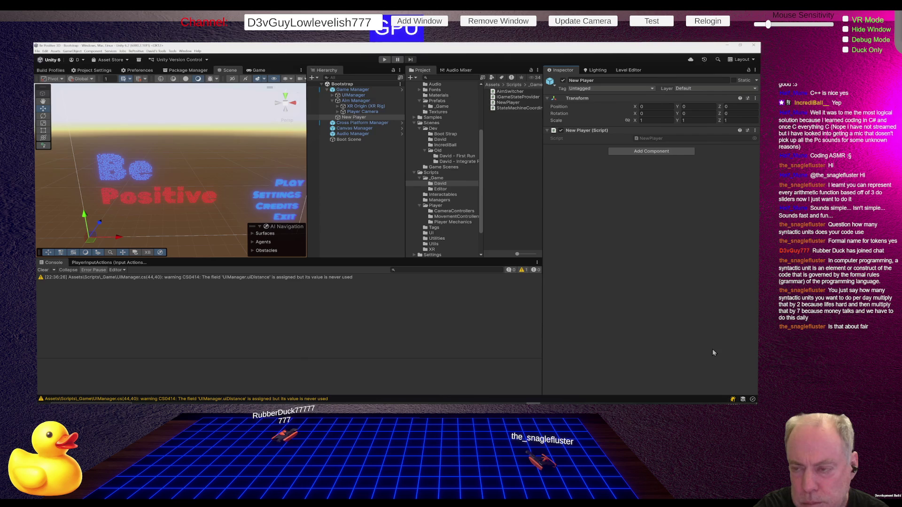
{"action": "key", "text": "alt+Tab"}
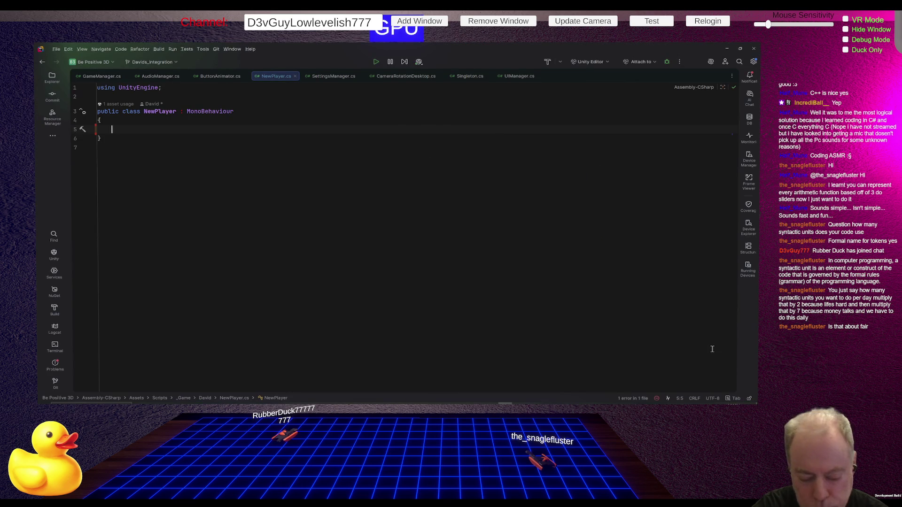
{"action": "key", "text": "alt+Tab"}
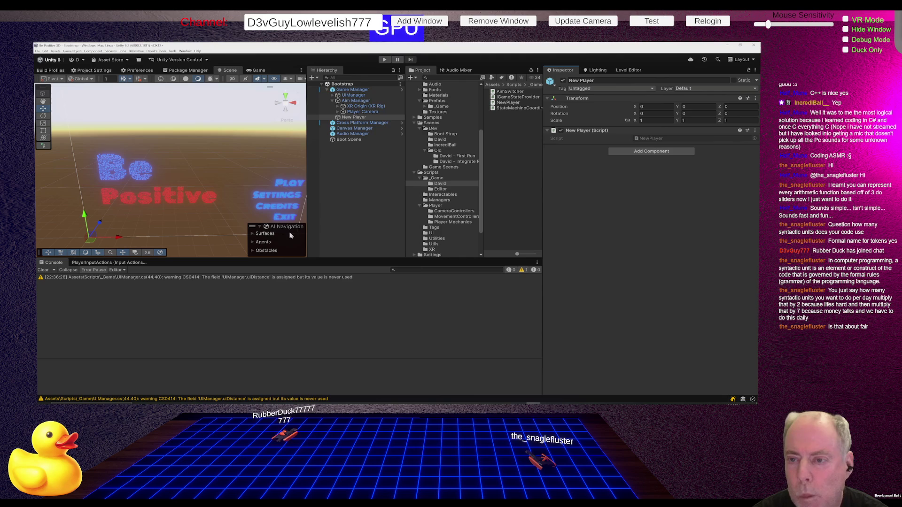
- Expand Player Camera and VCAM to inspect Cross Hair, then open the Game Manager prefab
{"action": "left_click", "coordinate": [361, 112]}
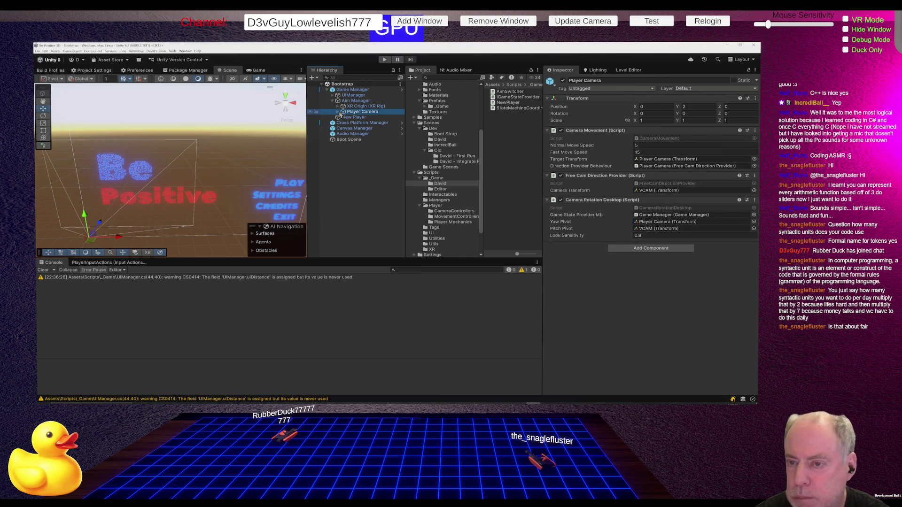
{"action": "left_click", "coordinate": [338, 113]}
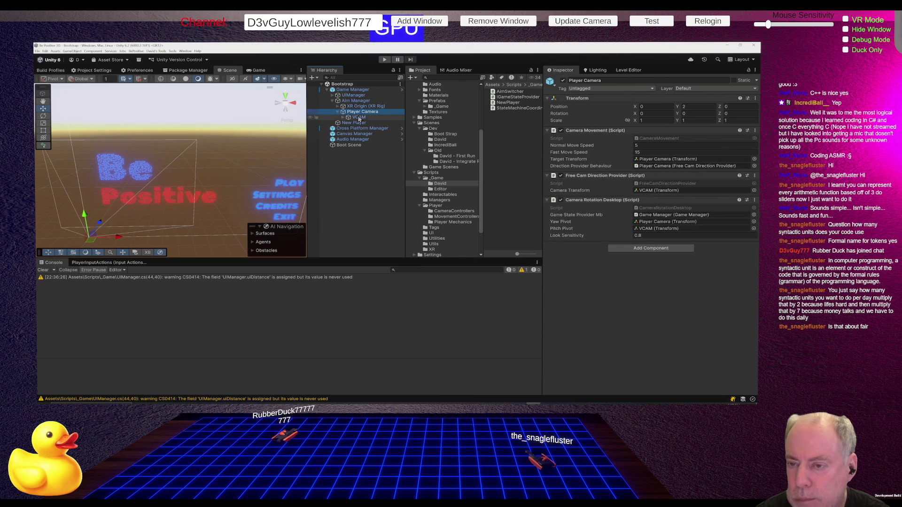
{"action": "left_click", "coordinate": [343, 117]}
{"action": "left_click", "coordinate": [371, 124]}
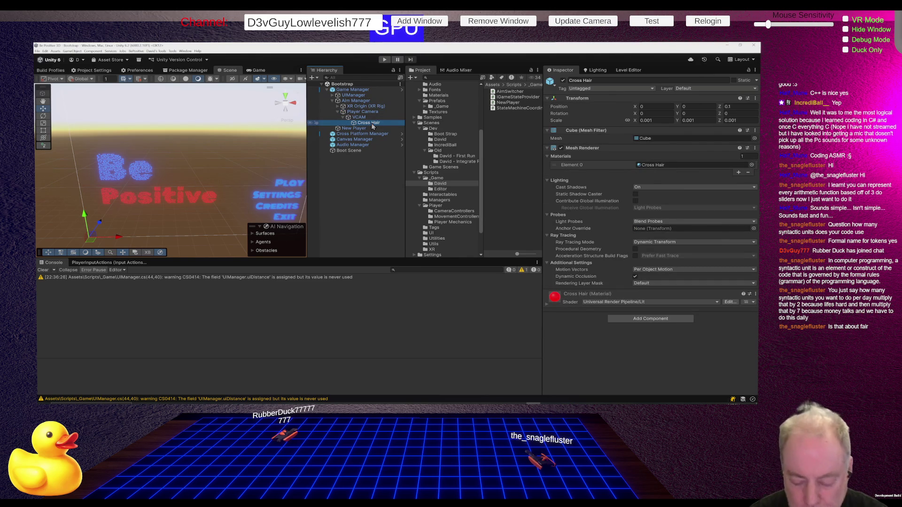
{"action": "left_click", "coordinate": [402, 90]}
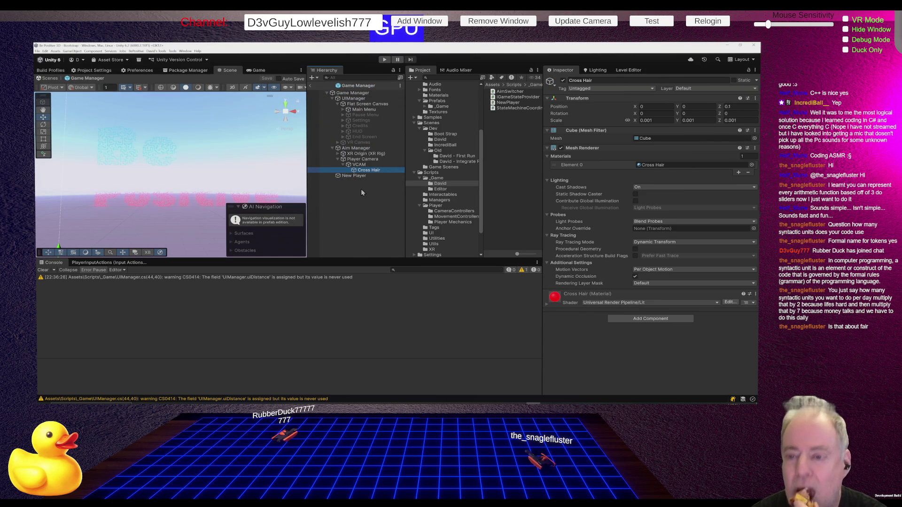
{"action": "left_click", "coordinate": [360, 165]}
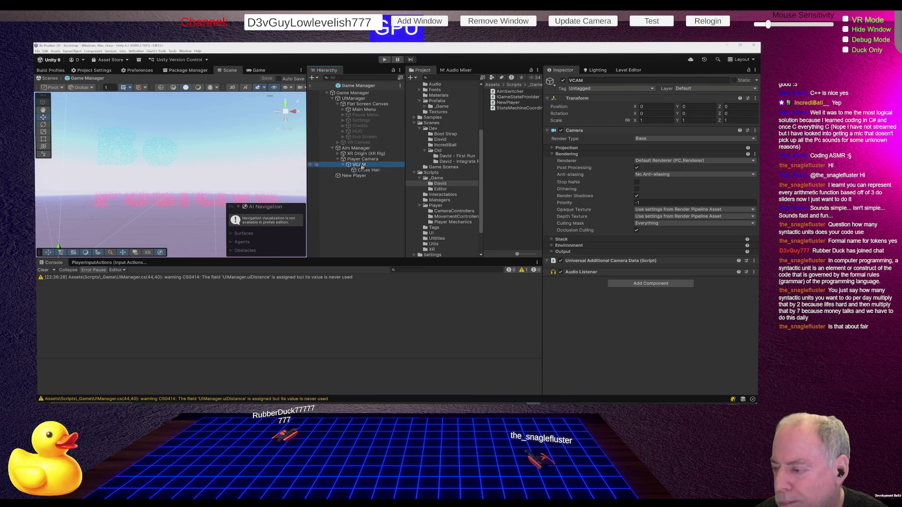
{"action": "key", "text": "Up"}
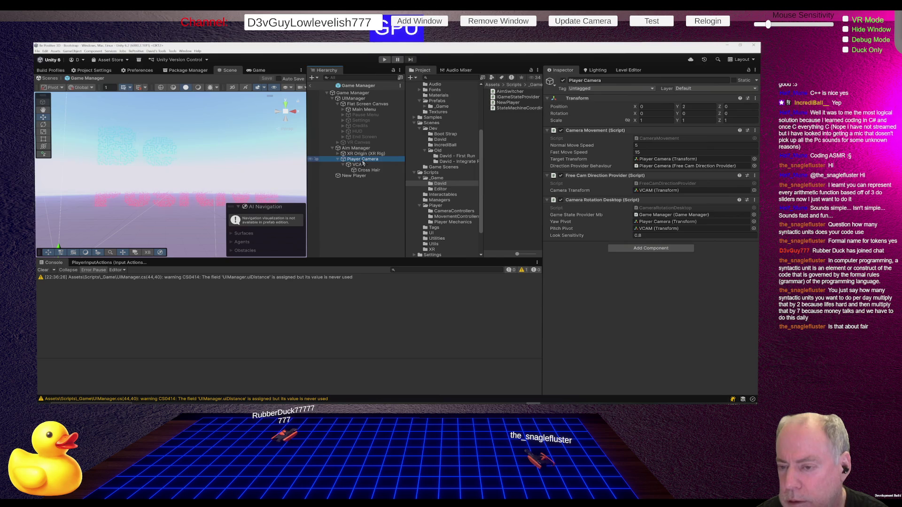
{"action": "left_click", "coordinate": [361, 165]}
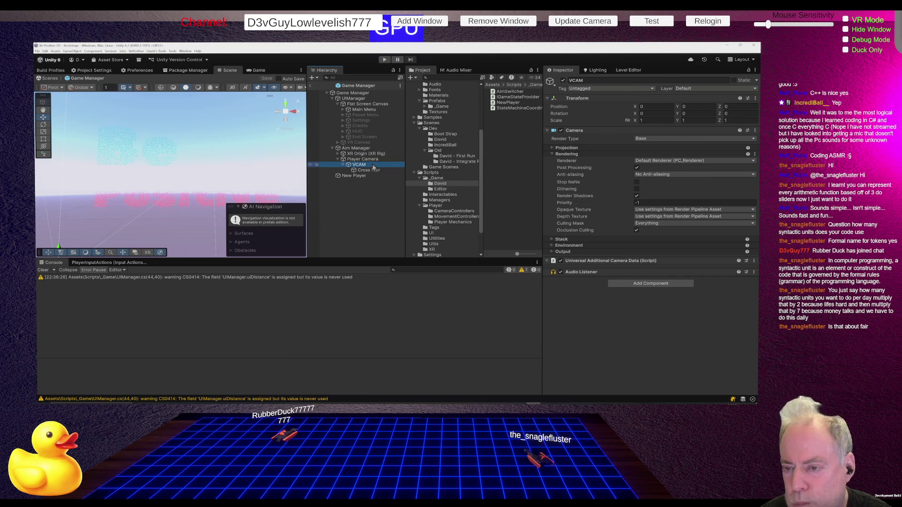
{"action": "left_click", "coordinate": [363, 149]}
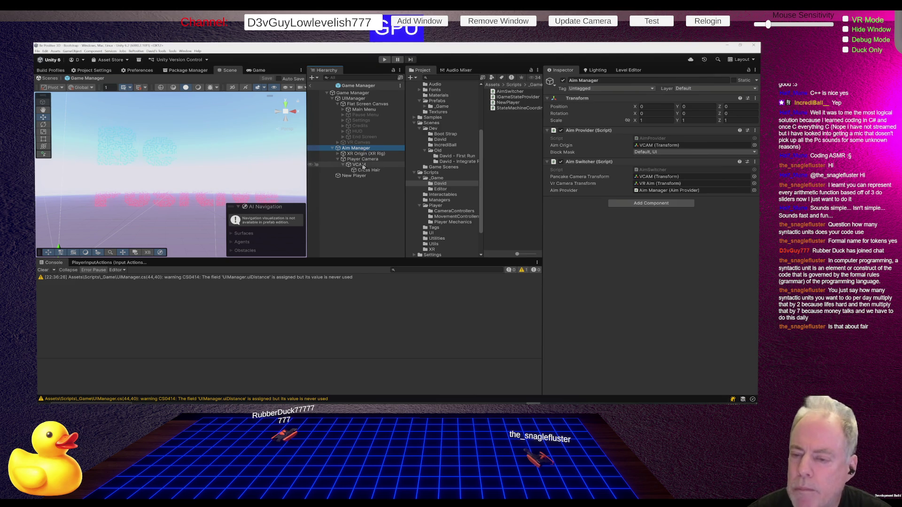
{"action": "left_click", "coordinate": [359, 164]}
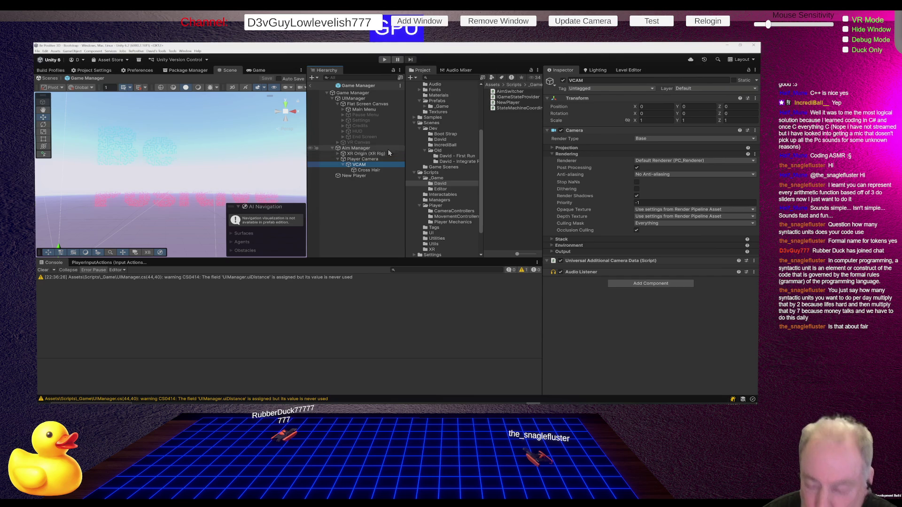
- Move VCAM out of Player Camera, move Player Camera to the top level, and delete New Player
{"action": "left_click_drag", "start_coordinate": [367, 166], "coordinate": [362, 156]}
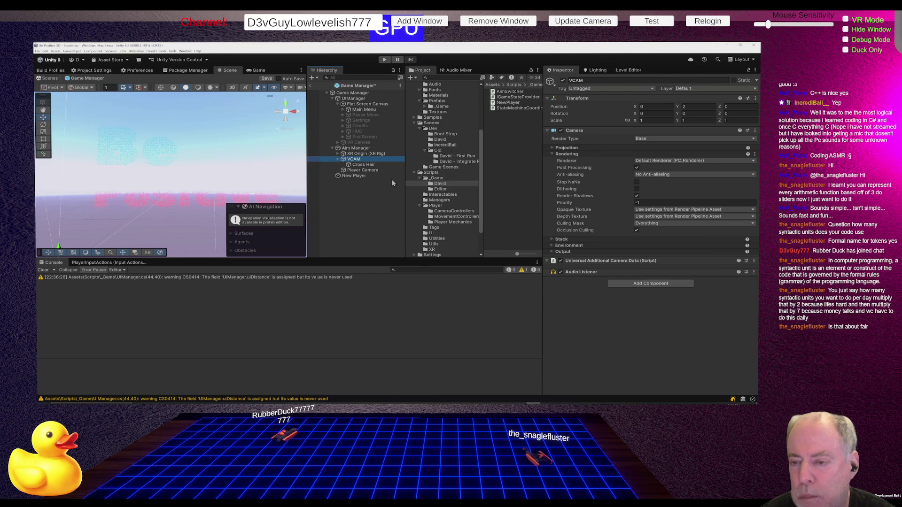
{"action": "left_click", "coordinate": [368, 171]}
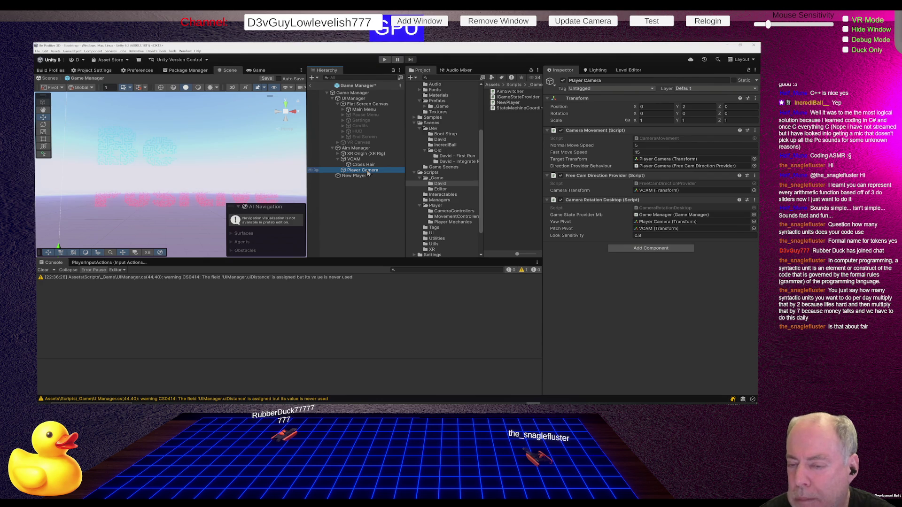
{"action": "left_click_drag", "start_coordinate": [368, 172], "coordinate": [359, 180]}
{"action": "key", "text": "Up"}
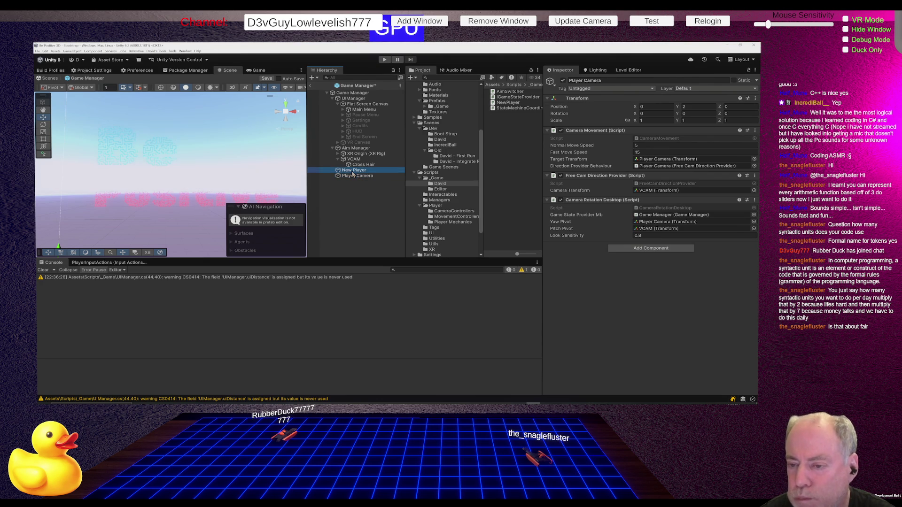
{"action": "key", "text": "Delete"}
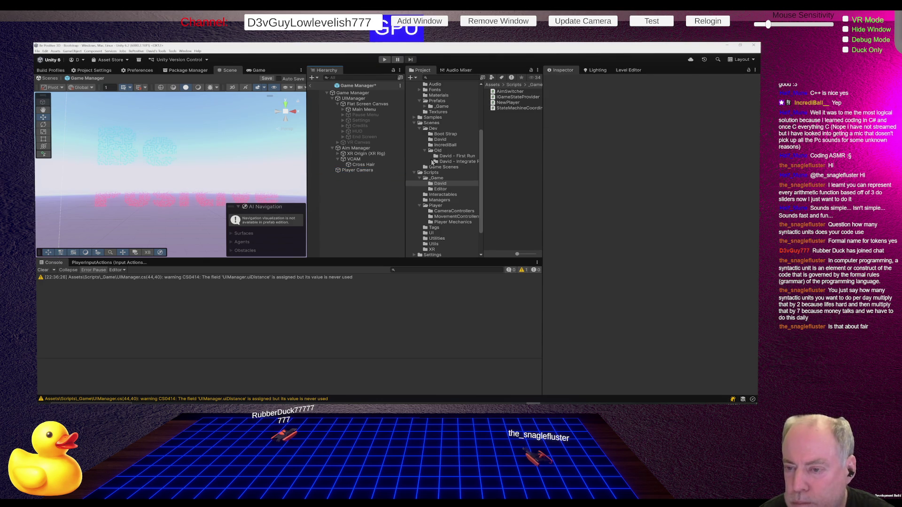
- Check VCAM's components, then start renaming Player Camera down to 'Player'
{"action": "left_click", "coordinate": [354, 160]}
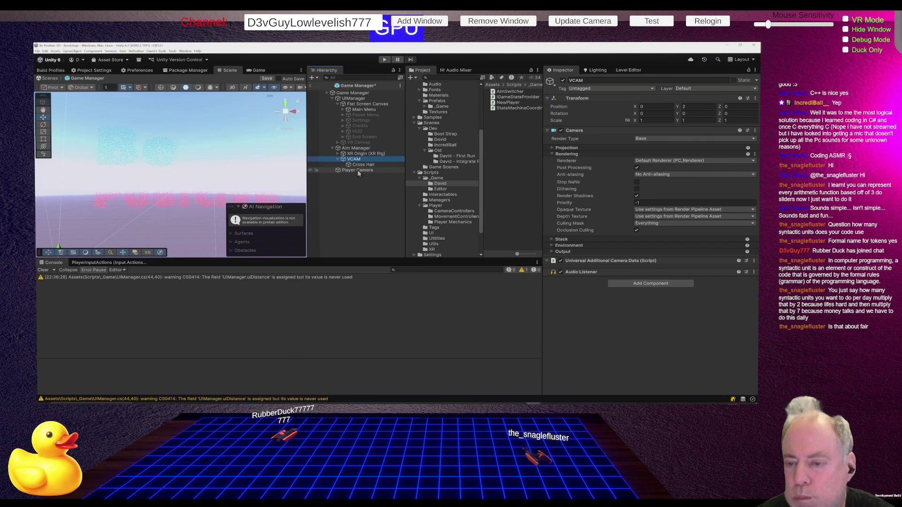
{"action": "left_click", "coordinate": [356, 170]}
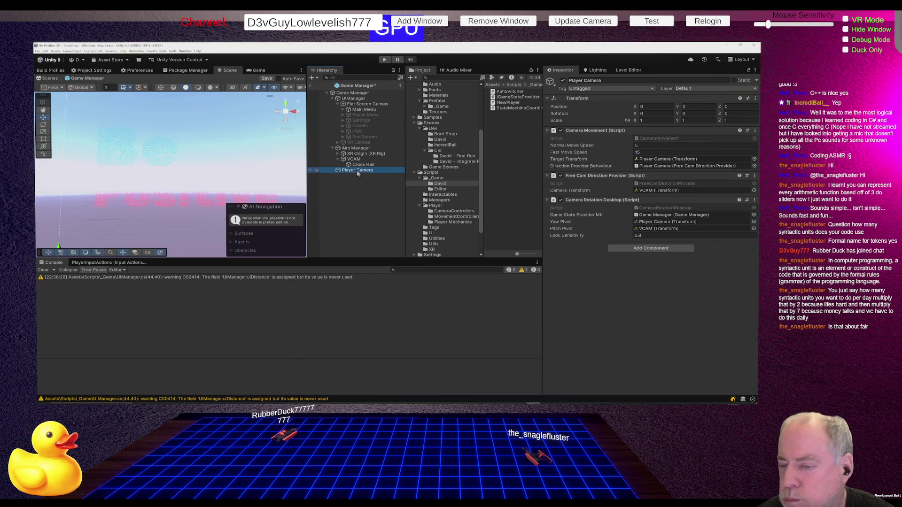
{"action": "left_click", "coordinate": [356, 170]}
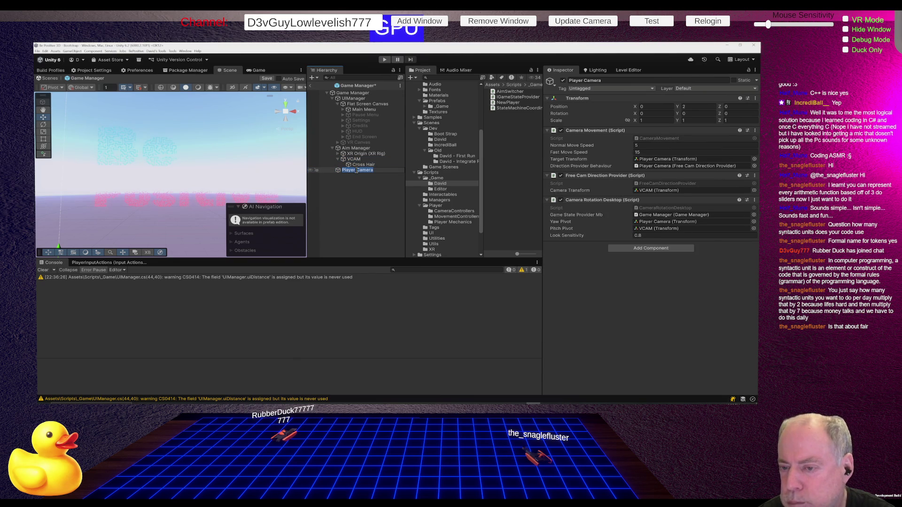
{"action": "key", "text": "BackSpace"}
{"action": "key", "text": "BackSpace"}
{"action": "key", "text": "BackSpace"}
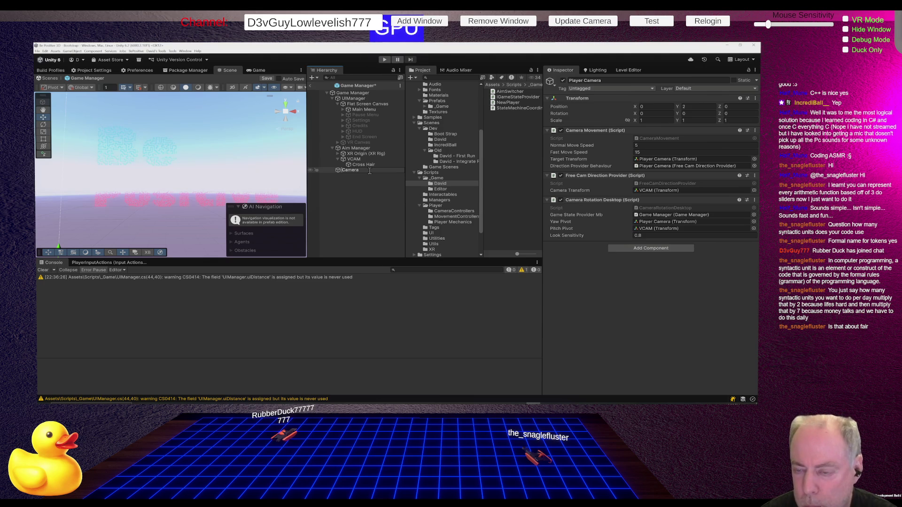
{"action": "key", "text": "Escape"}
{"action": "key", "text": "Up"}
{"action": "key", "text": "Up"}
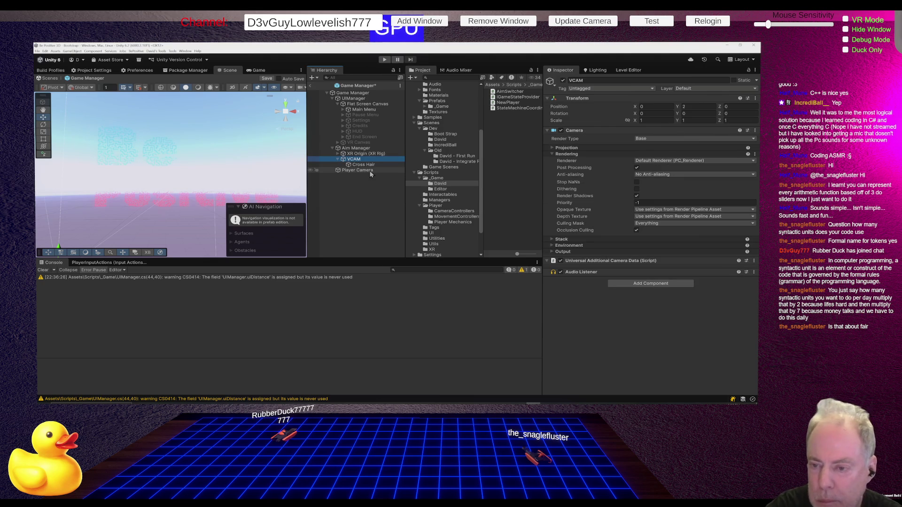
{"action": "left_click", "coordinate": [370, 173]}
{"action": "left_click", "coordinate": [370, 173]}
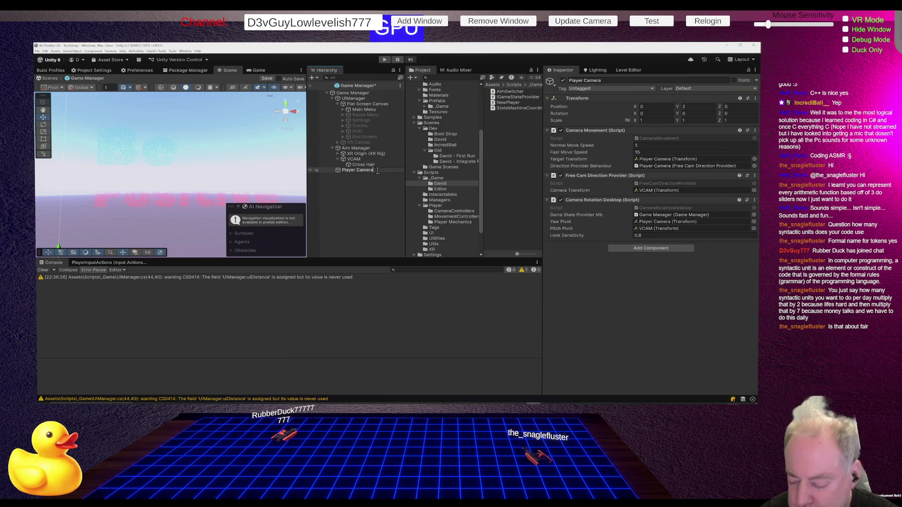
{"action": "key", "text": "BackSpace"}
{"action": "key", "text": "BackSpace"}
{"action": "key", "text": "BackSpace"}
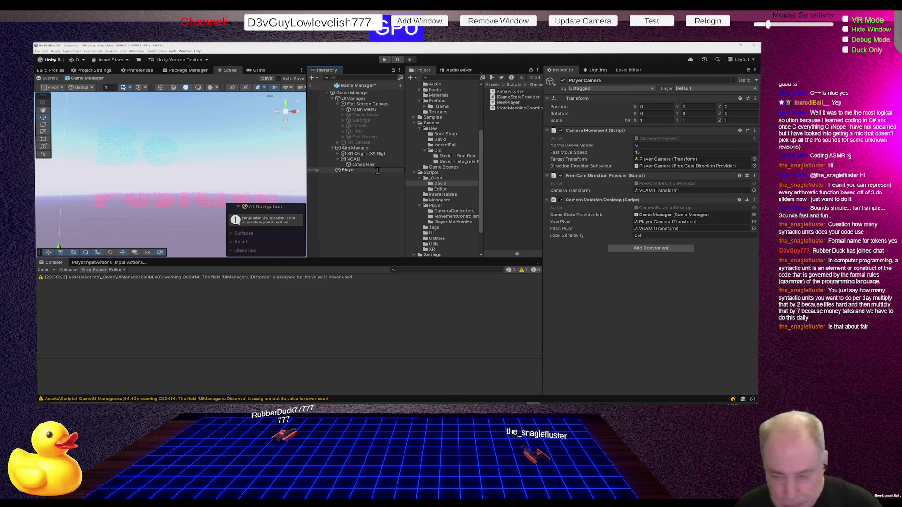
- Rename the VCAM camera object under Aim Manager to Player Camera
{"action": "left_click", "coordinate": [357, 159]}
{"action": "left_click", "coordinate": [356, 160]}
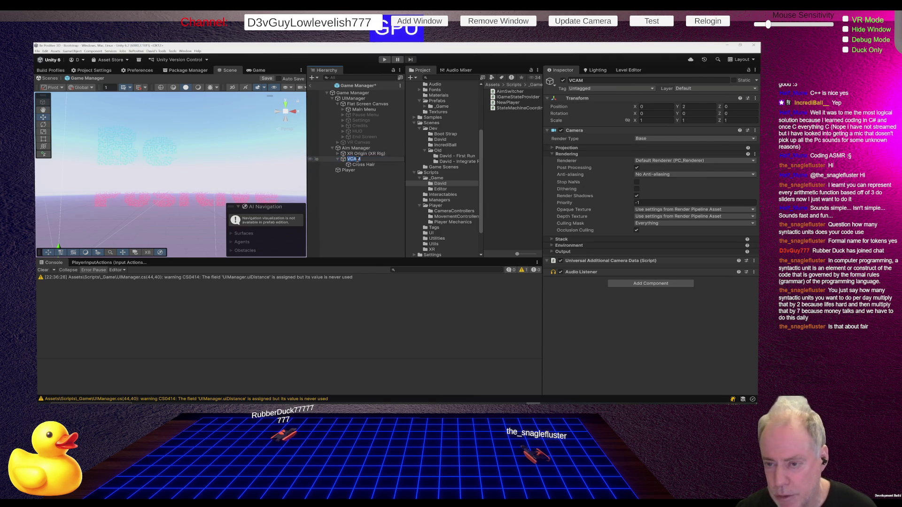
{"action": "type", "text": "Player"}
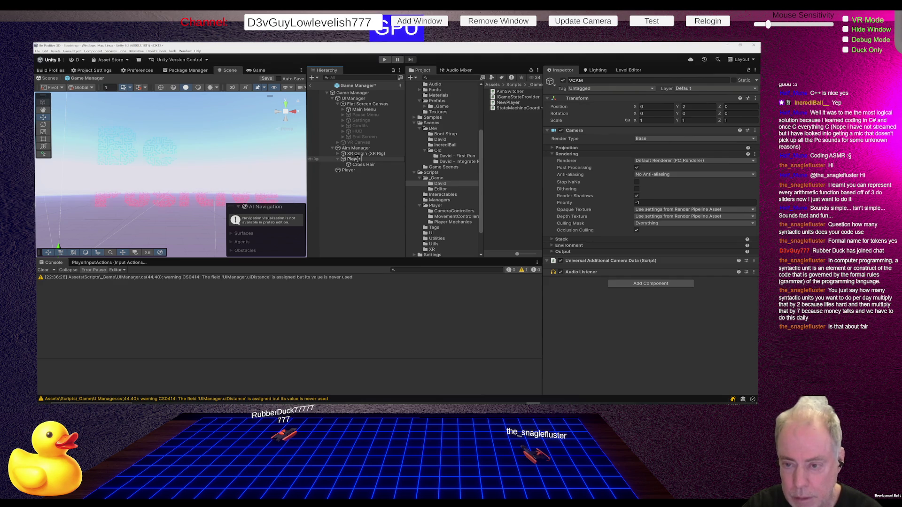
{"action": "type", "text": " Camera"}
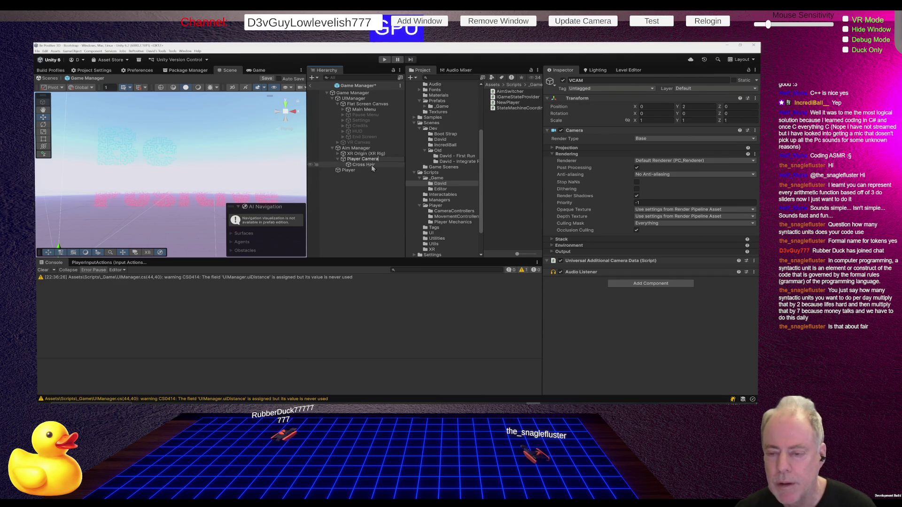
- Create an empty child object under Player and name it VCAM
{"action": "right_click", "coordinate": [360, 169]}
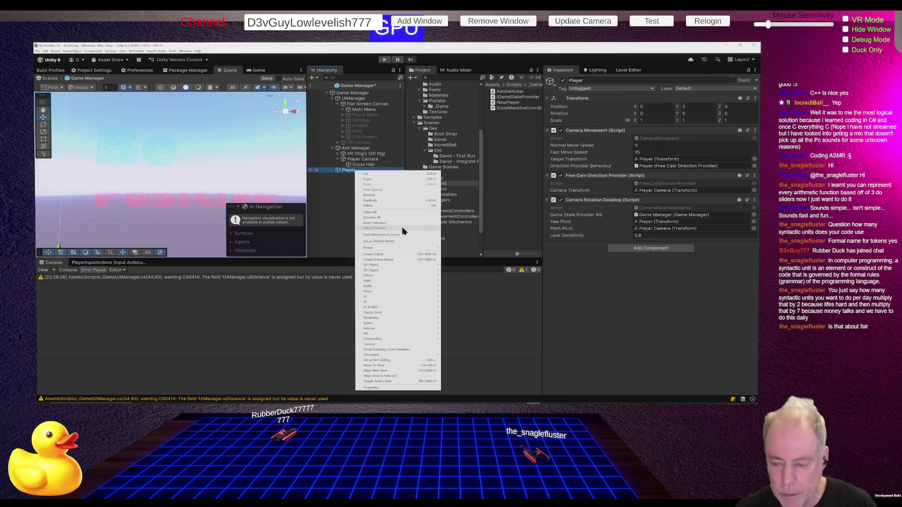
{"action": "mouse_move", "coordinate": [416, 266]}
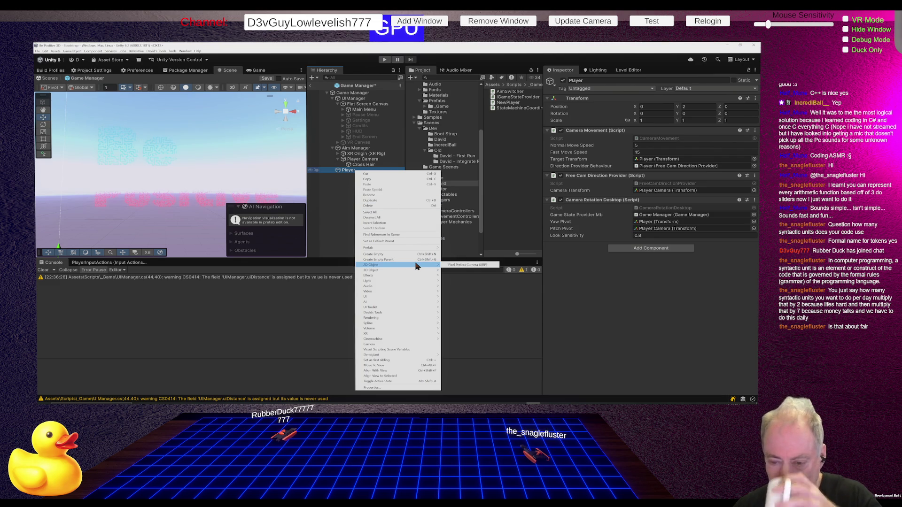
{"action": "left_click", "coordinate": [398, 254]}
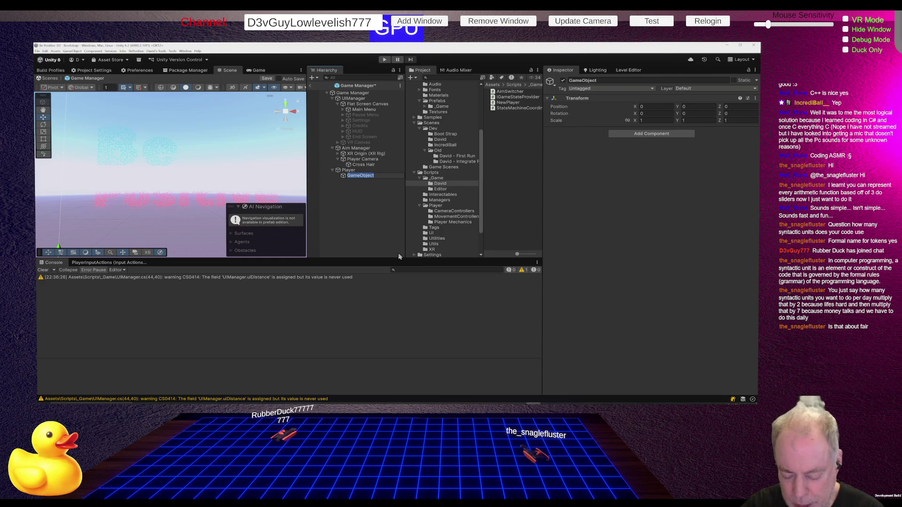
{"action": "type", "text": "VCm"}
{"action": "key", "text": "BackSpace"}
{"action": "key", "text": "BackSpace"}
{"action": "type", "text": "AM"}
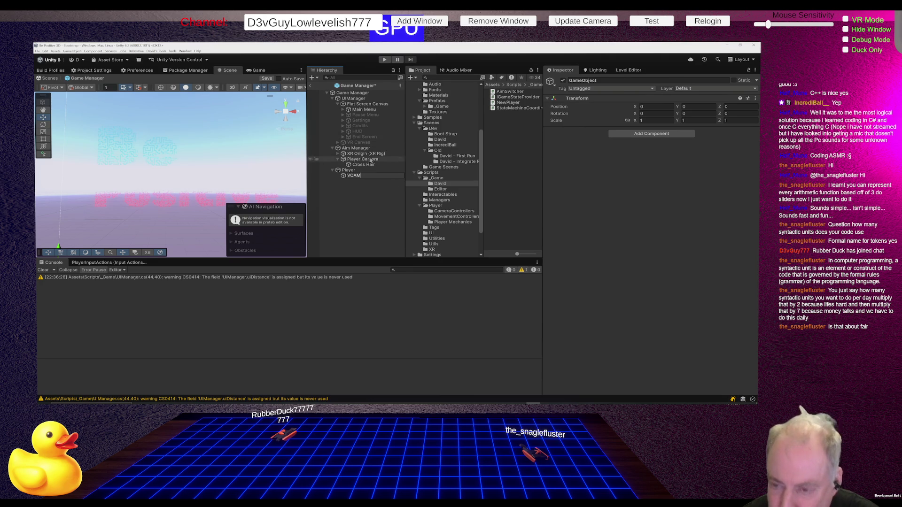
{"action": "left_click", "coordinate": [354, 198]}
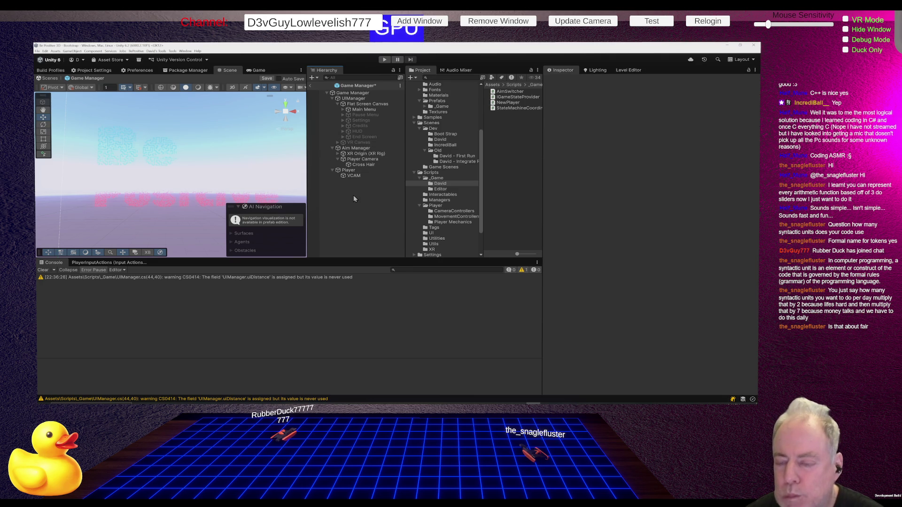
- Add a Parent Constraint component to Player Camera
{"action": "left_click", "coordinate": [360, 170]}
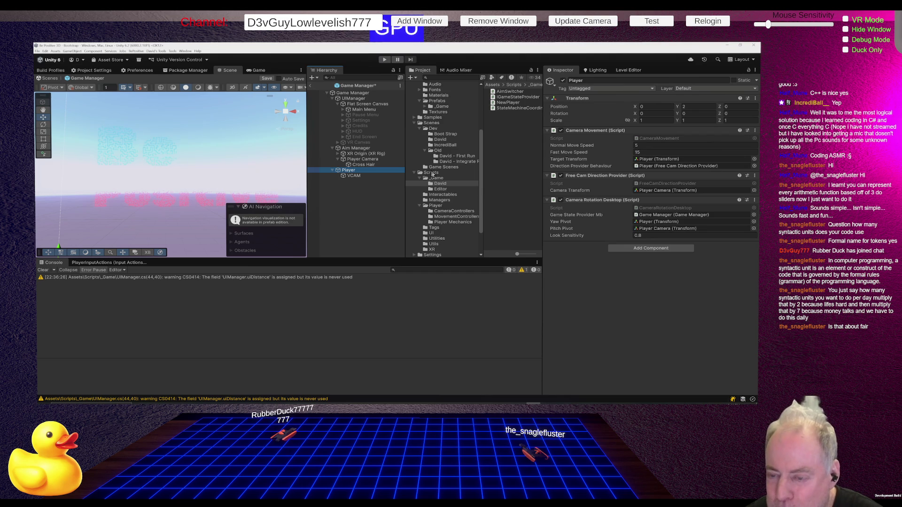
{"action": "left_click", "coordinate": [371, 160]}
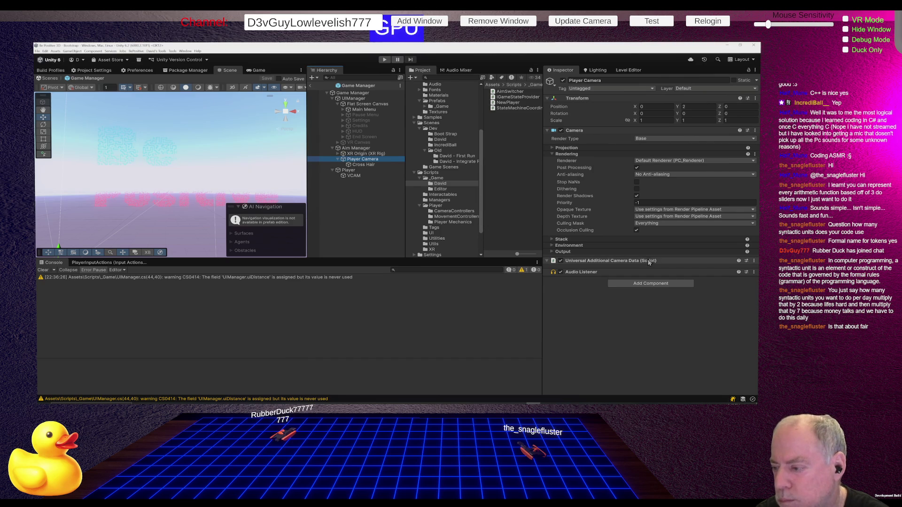
{"action": "left_click", "coordinate": [651, 284]}
{"action": "type", "text": "par"}
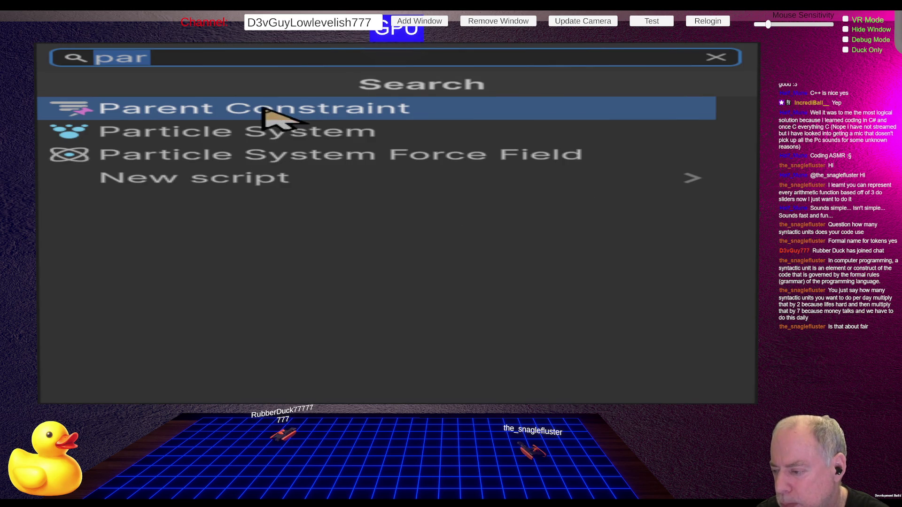
{"action": "left_click", "coordinate": [257, 117]}
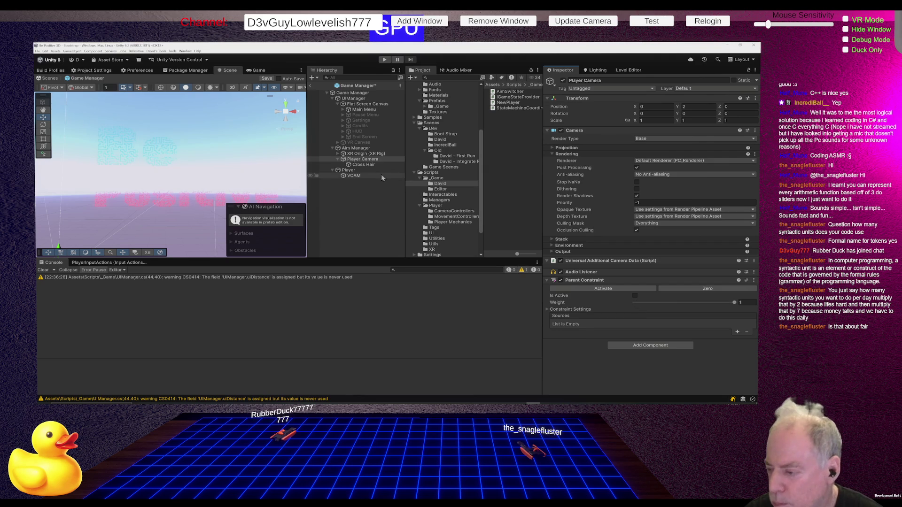
- Make VCAM the constraint's source, adjust the Y rest position, and activate the Parent Constraint
{"action": "mouse_move", "coordinate": [359, 177]}
{"action": "left_mouse_down"}
{"action": "mouse_move", "coordinate": [579, 329]}
{"action": "mouse_move", "coordinate": [560, 309]}
{"action": "mouse_move", "coordinate": [564, 332]}
{"action": "mouse_move", "coordinate": [562, 308]}
{"action": "mouse_move", "coordinate": [570, 324]}
{"action": "left_mouse_up"}
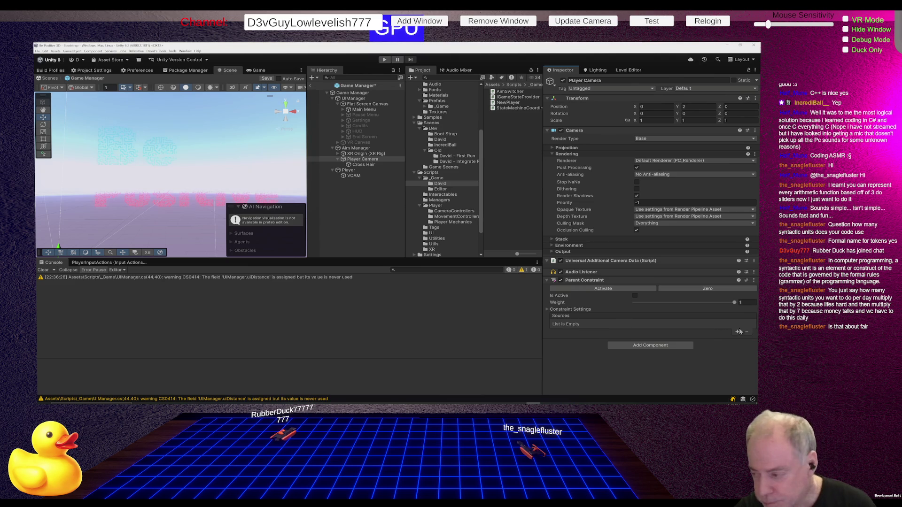
{"action": "left_click", "coordinate": [736, 332]}
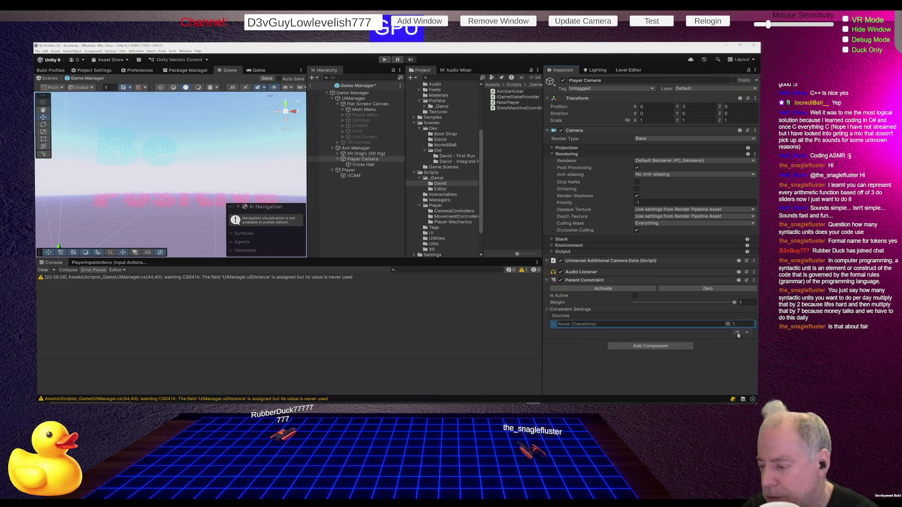
{"action": "left_click_drag", "start_coordinate": [354, 177], "coordinate": [576, 324]}
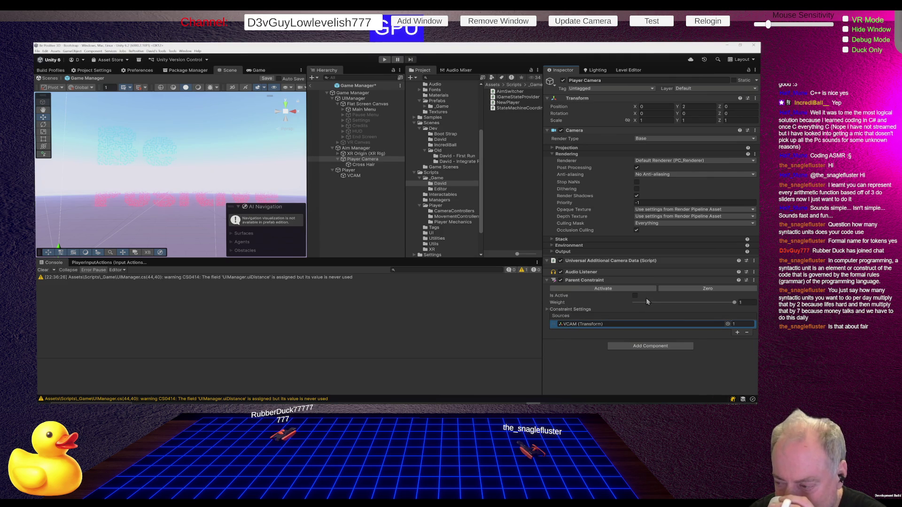
{"action": "left_click", "coordinate": [547, 309]}
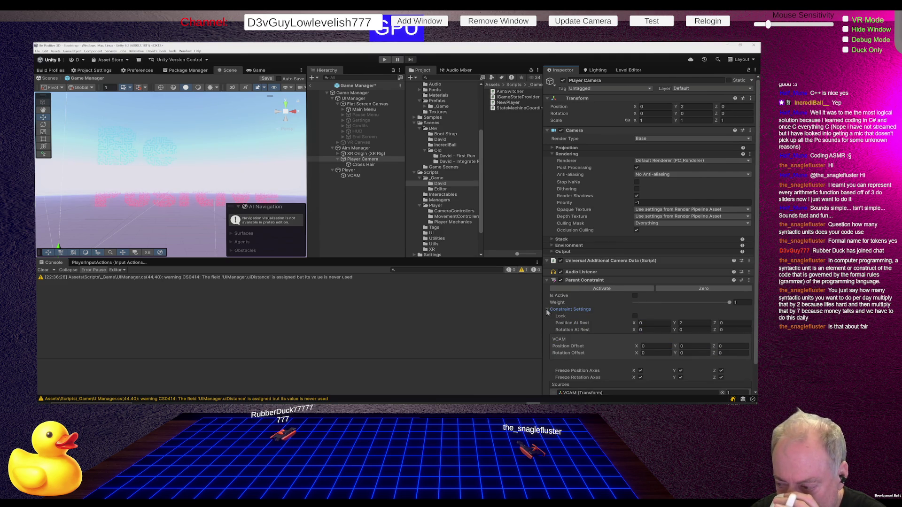
{"action": "left_click", "coordinate": [682, 323]}
{"action": "type", "text": "0"}
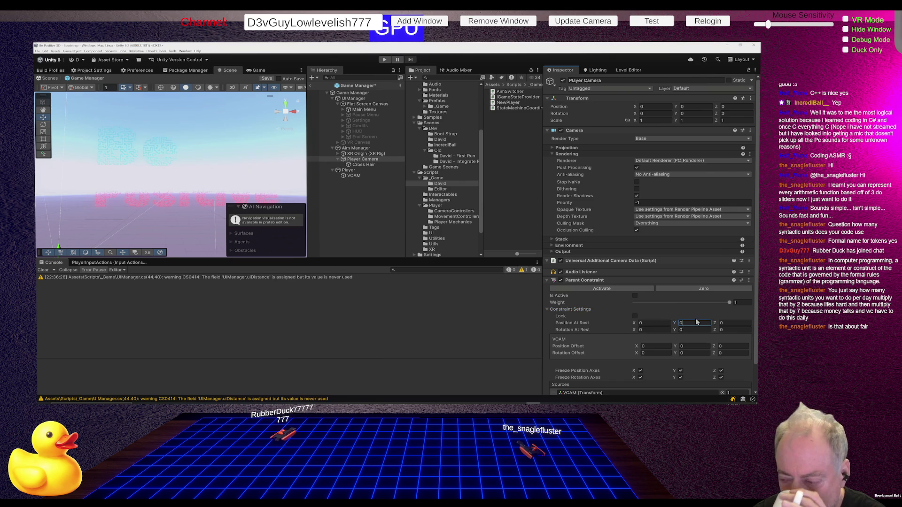
{"action": "left_click", "coordinate": [634, 296]}
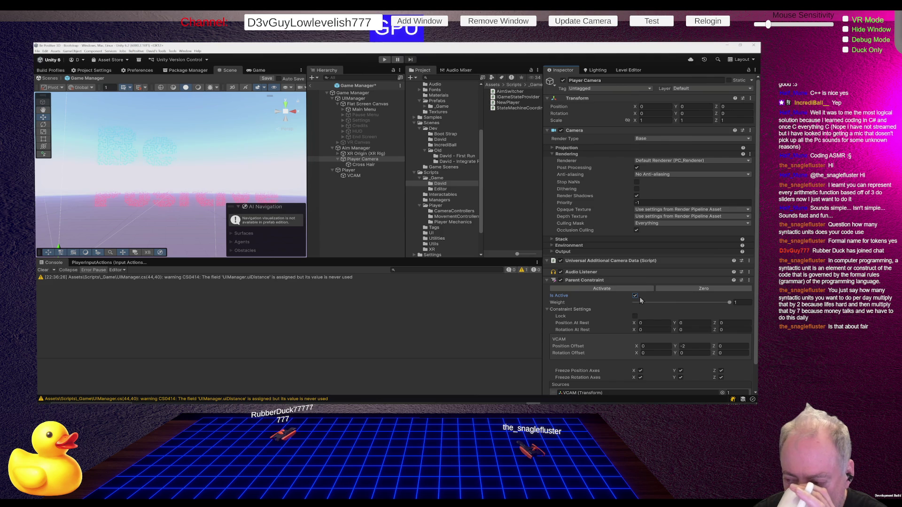
{"action": "left_click", "coordinate": [547, 309]}
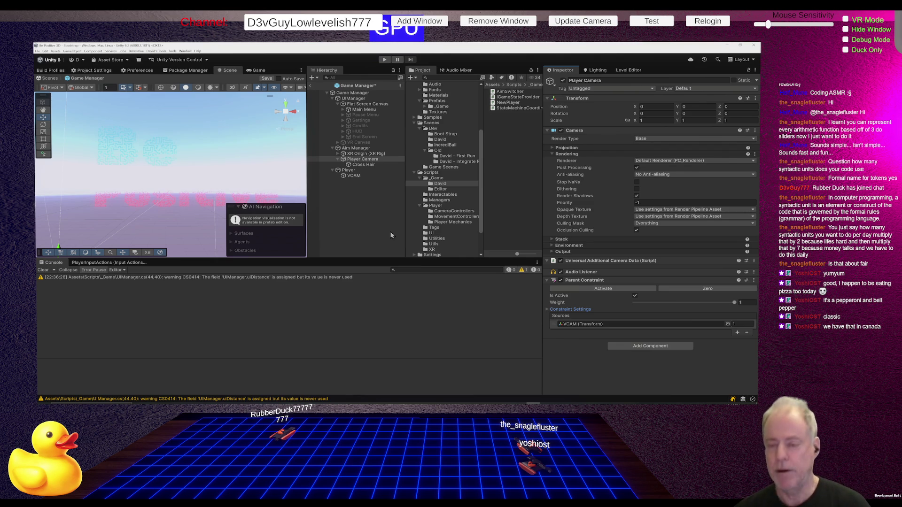
- Select Player to view its Camera Movement and Camera Rotation script settings
{"action": "left_click", "coordinate": [350, 170]}
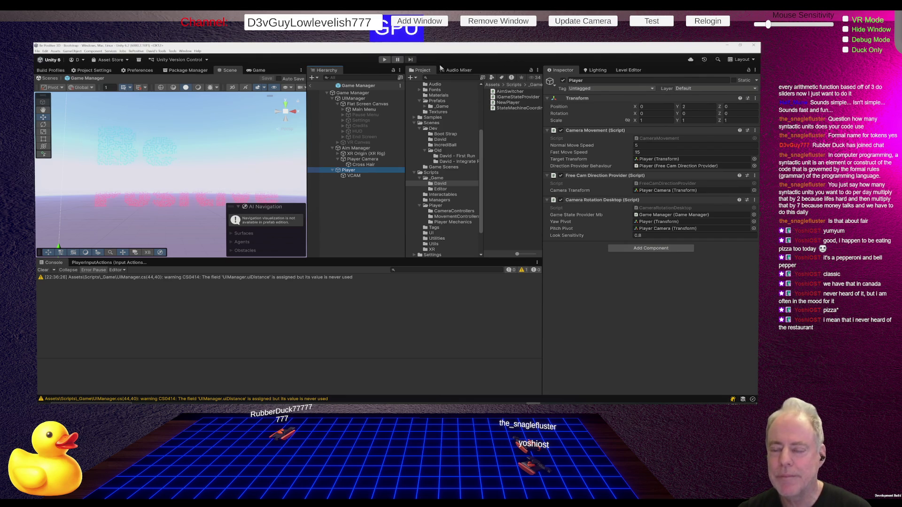
{"action": "left_click", "coordinate": [385, 60]}
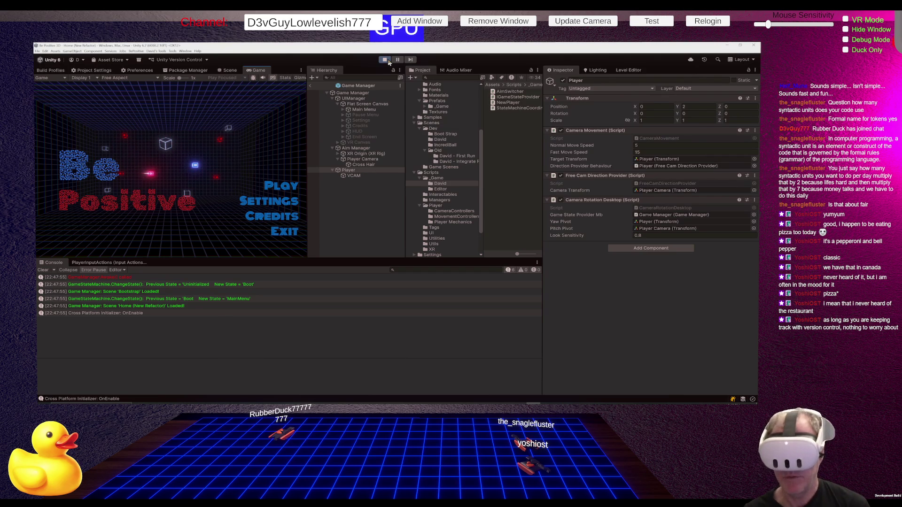
- Stop and restart Play mode so the game reloads to the Be Positive menu, then stop it
{"action": "left_click", "coordinate": [385, 60]}
{"action": "left_click", "coordinate": [385, 60]}
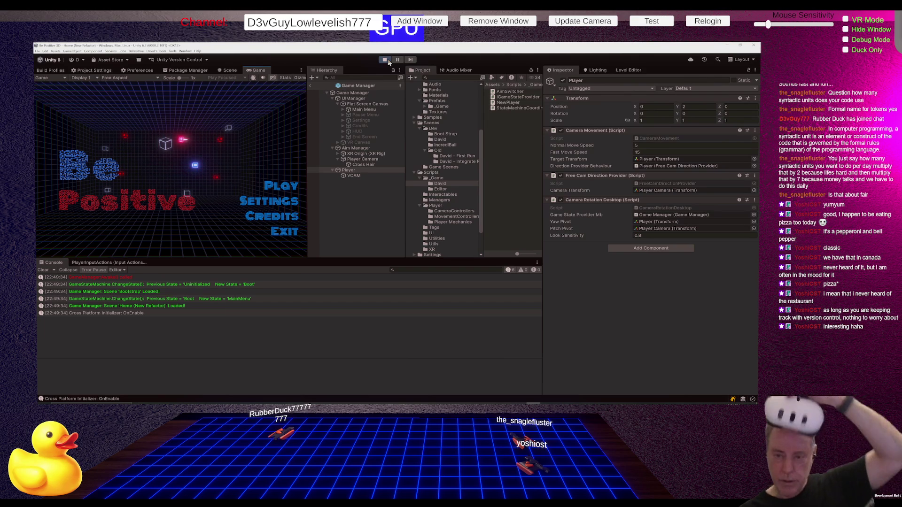
{"action": "left_click", "coordinate": [387, 60]}
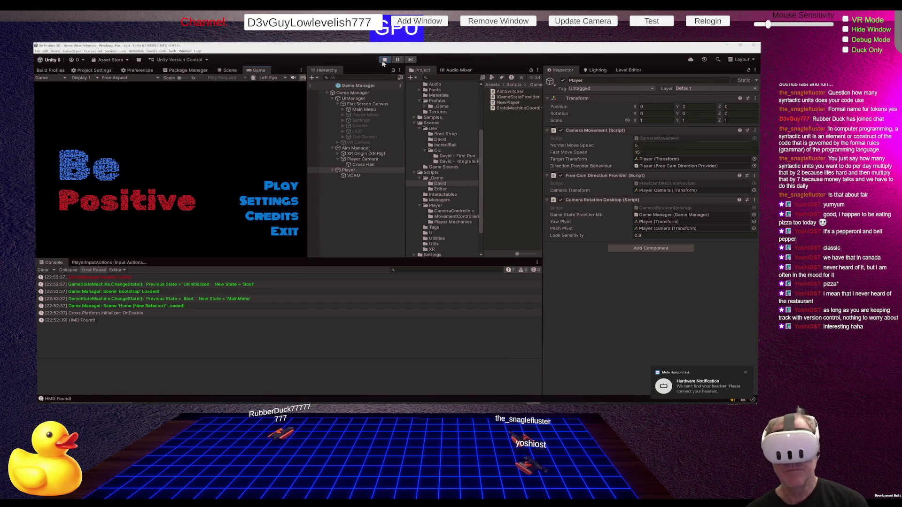
- Stop the game and show the NullReferenceException stack trace pointing to CanvasManager.cs line 23
{"action": "left_click", "coordinate": [383, 61]}
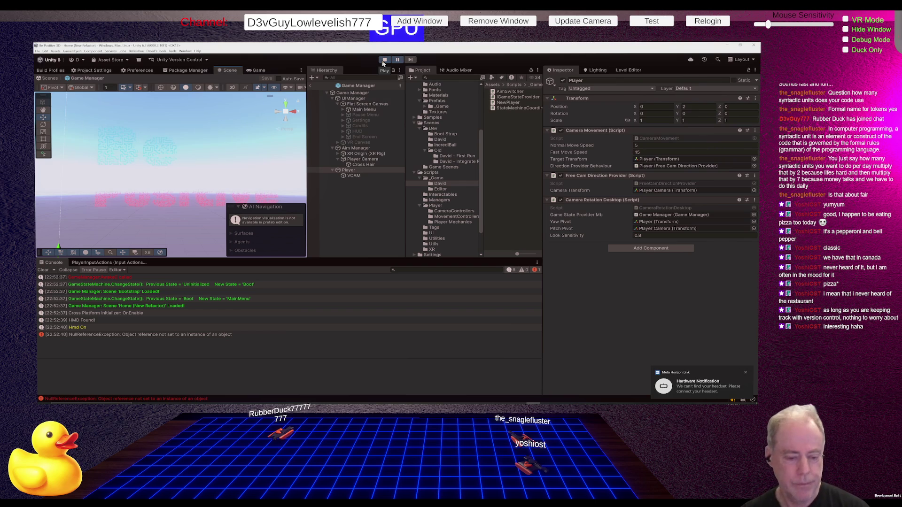
{"action": "left_click", "coordinate": [180, 335]}
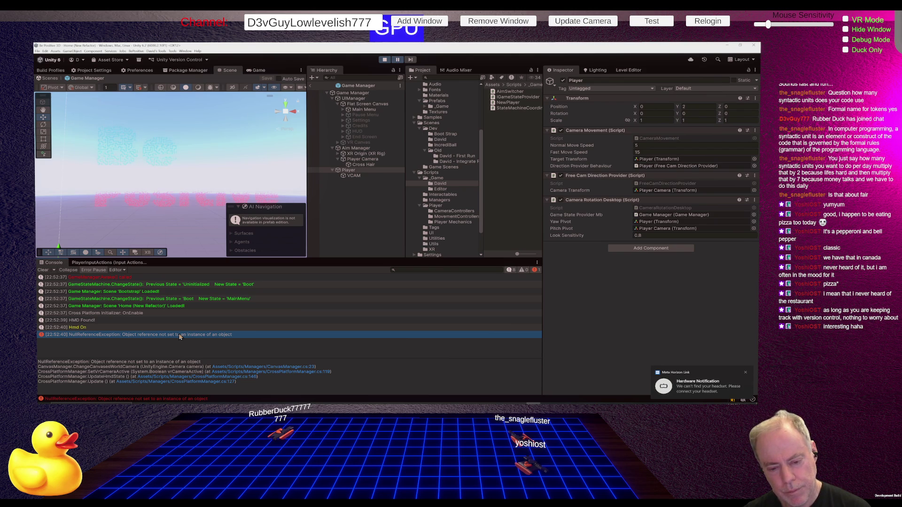
- Open the line that threw the exception in CrossPlatformManager.cs in Rider
{"action": "double_click", "coordinate": [179, 334]}
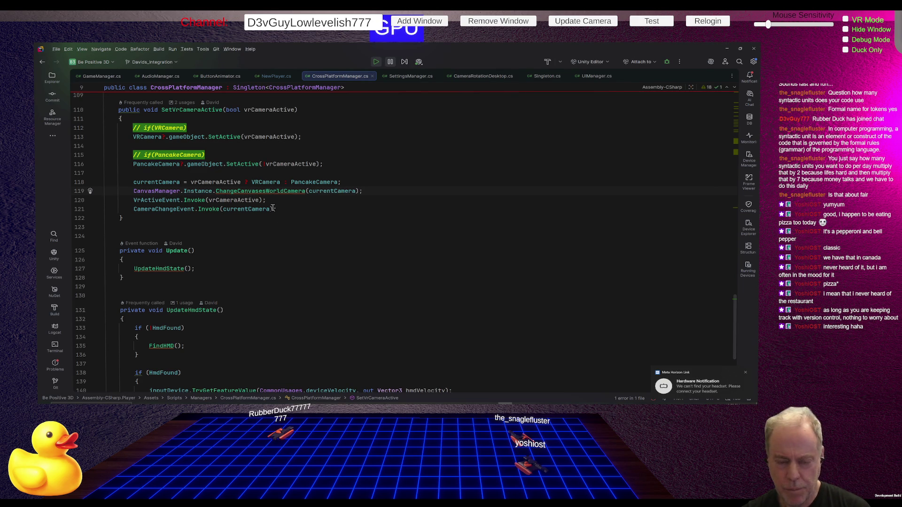
{"action": "scroll", "coordinate": [246, 264], "scroll_direction": "up", "scroll_amount": 2}
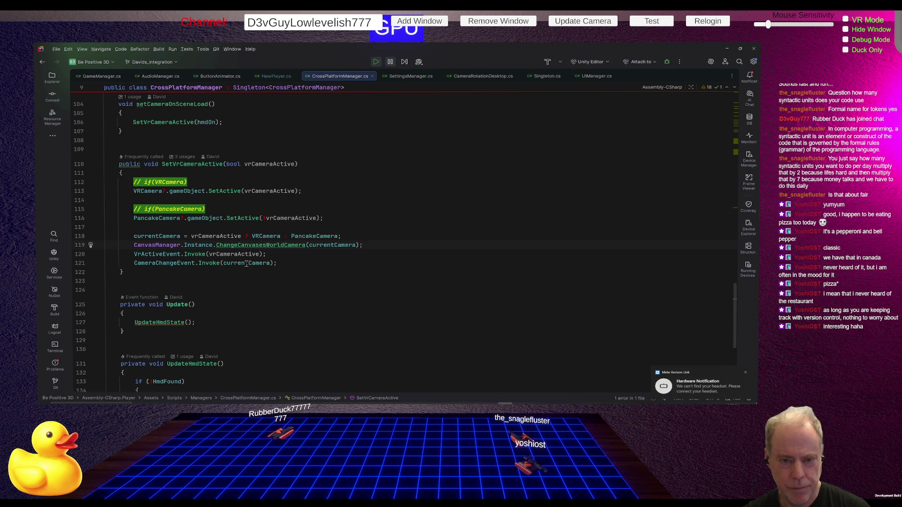
{"action": "key", "text": "alt+Tab"}
{"action": "key", "text": "alt+Tab"}
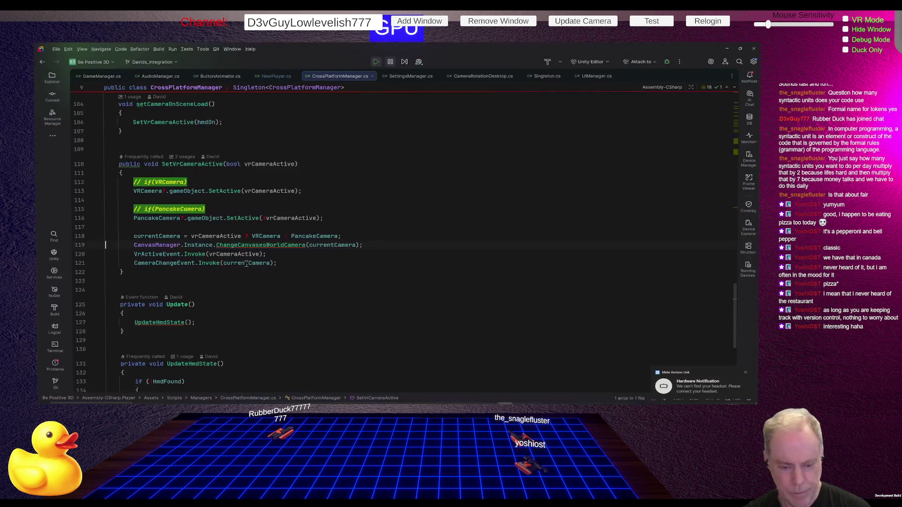
- Highlight SetVrCameraActive usages and read through setCameraOnSceneLoad and the commented-out OnSceneLoaded code
{"action": "left_click", "coordinate": [203, 165]}
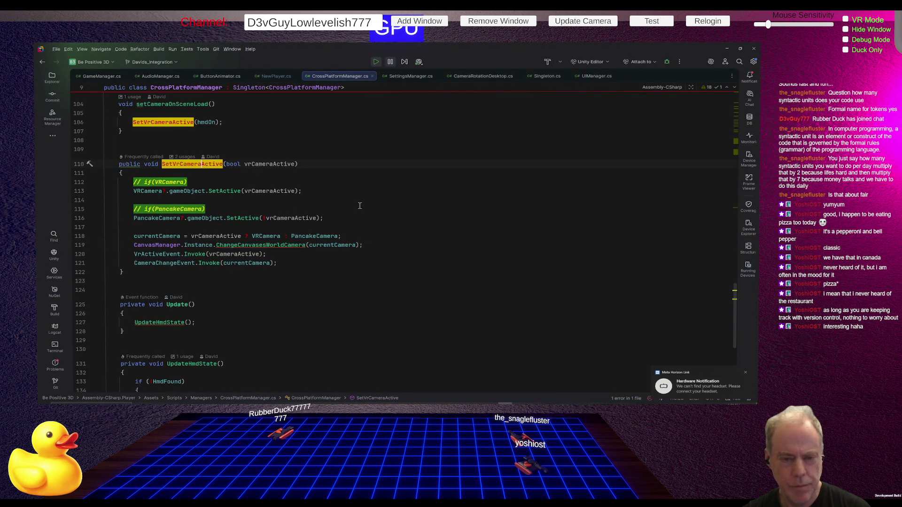
{"action": "scroll", "coordinate": [353, 215], "scroll_direction": "up", "scroll_amount": 4}
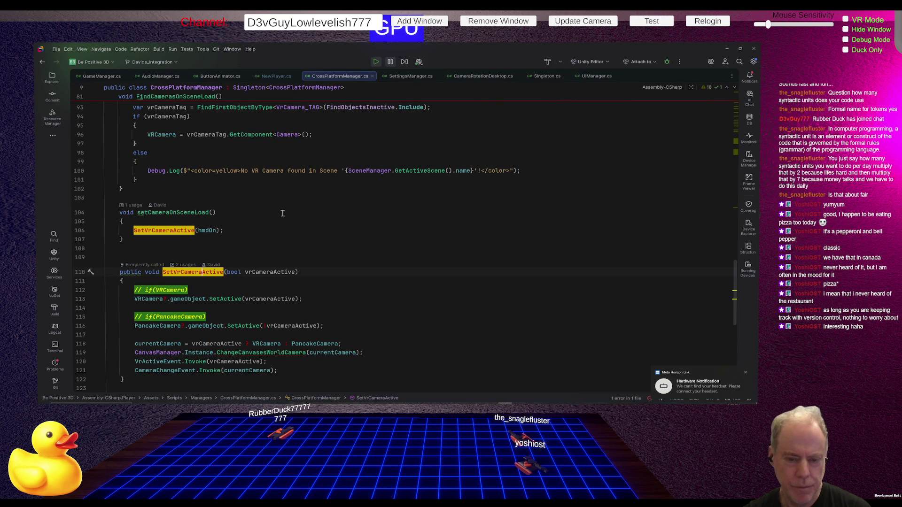
{"action": "scroll", "coordinate": [282, 213], "scroll_direction": "up", "scroll_amount": 1}
{"action": "left_click", "coordinate": [182, 231]}
{"action": "scroll", "coordinate": [292, 246], "scroll_direction": "up", "scroll_amount": 9}
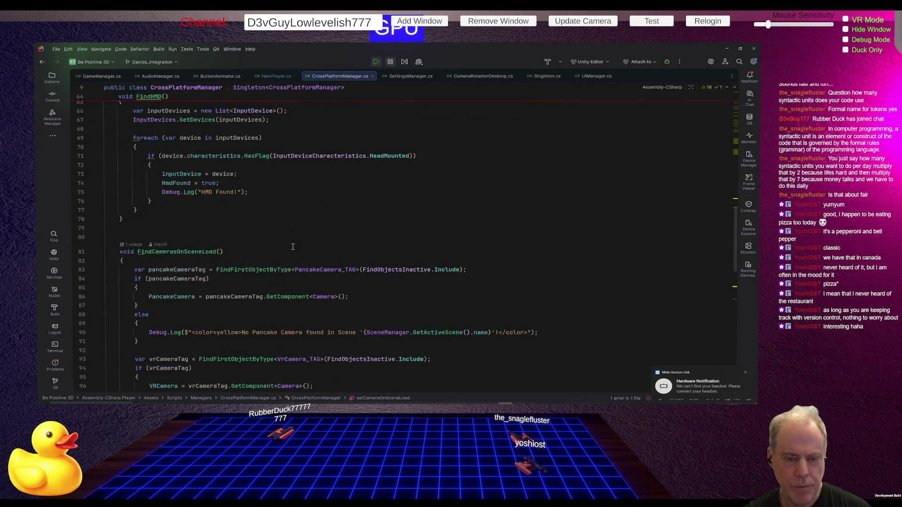
{"action": "scroll", "coordinate": [292, 247], "scroll_direction": "up", "scroll_amount": 5}
{"action": "scroll", "coordinate": [293, 246], "scroll_direction": "up", "scroll_amount": 5}
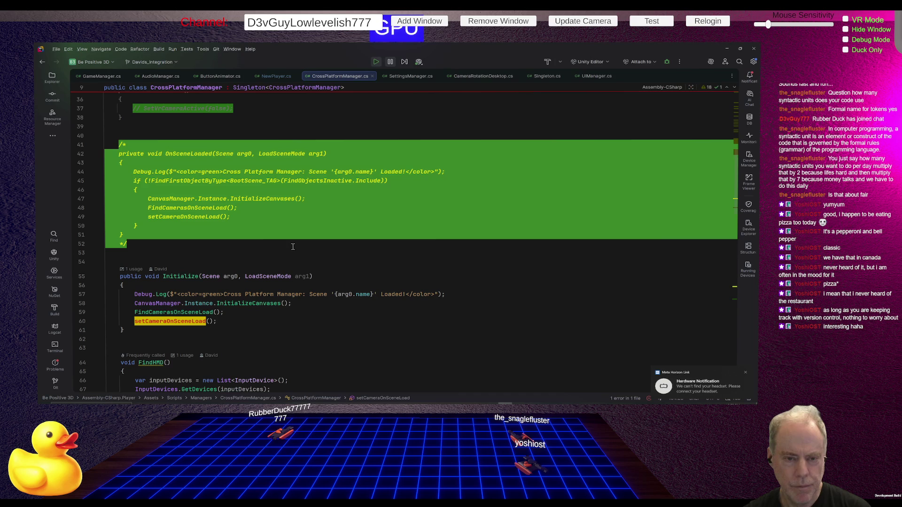
{"action": "scroll", "coordinate": [293, 247], "scroll_direction": "up", "scroll_amount": 3}
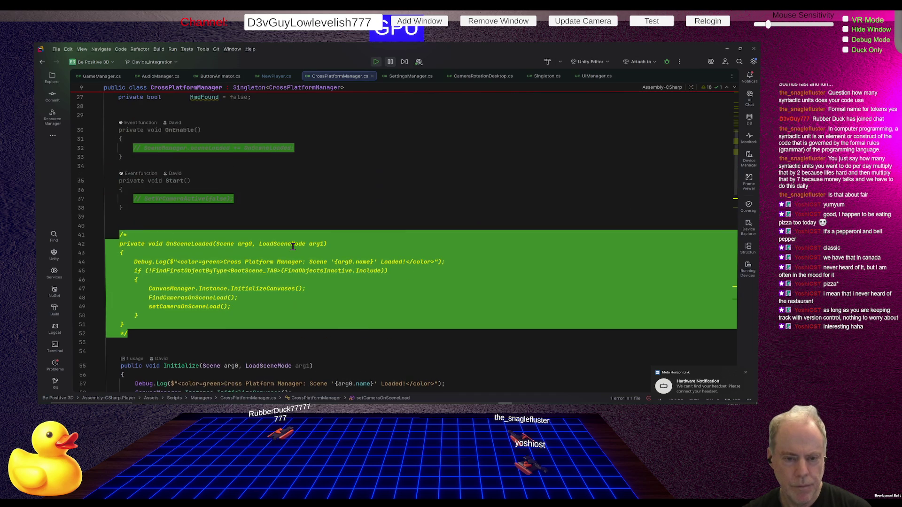
{"action": "scroll", "coordinate": [292, 247], "scroll_direction": "up", "scroll_amount": 1}
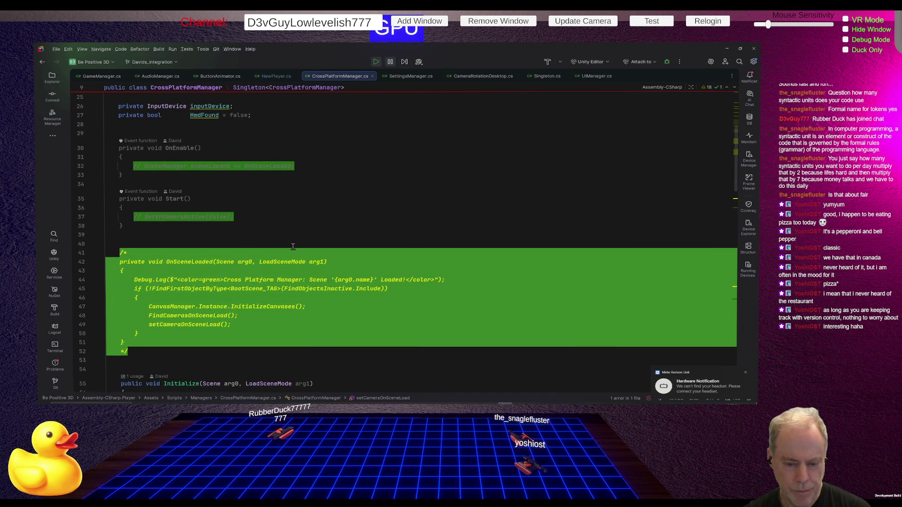
{"action": "scroll", "coordinate": [292, 247], "scroll_direction": "up", "scroll_amount": 8}
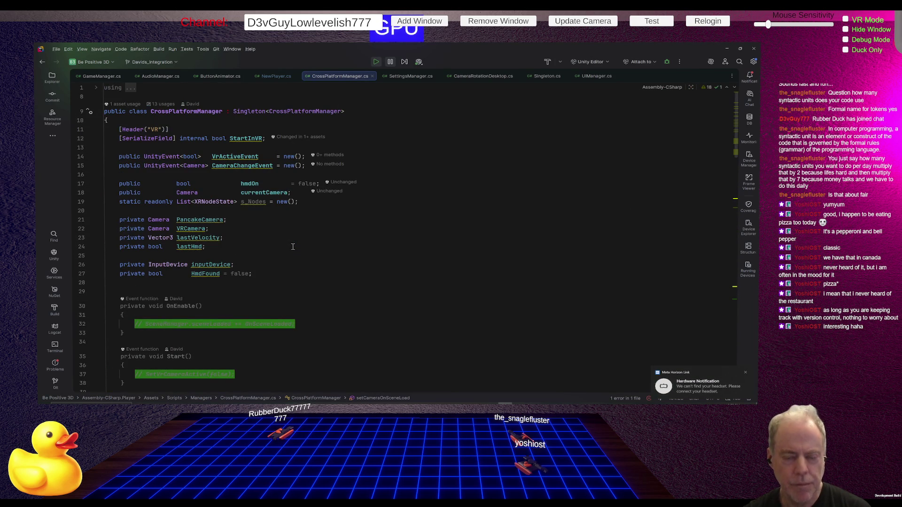
{"action": "scroll", "coordinate": [293, 247], "scroll_direction": "down", "scroll_amount": 20}
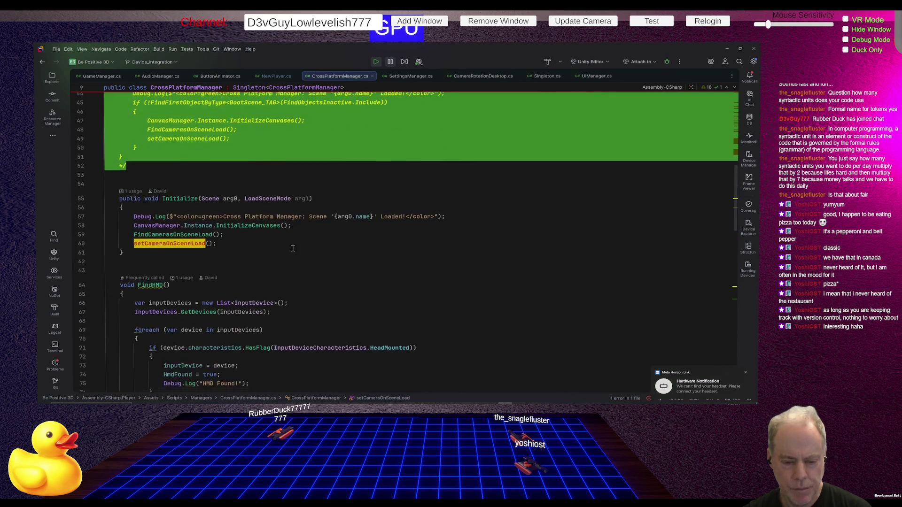
{"action": "scroll", "coordinate": [293, 249], "scroll_direction": "down", "scroll_amount": 5}
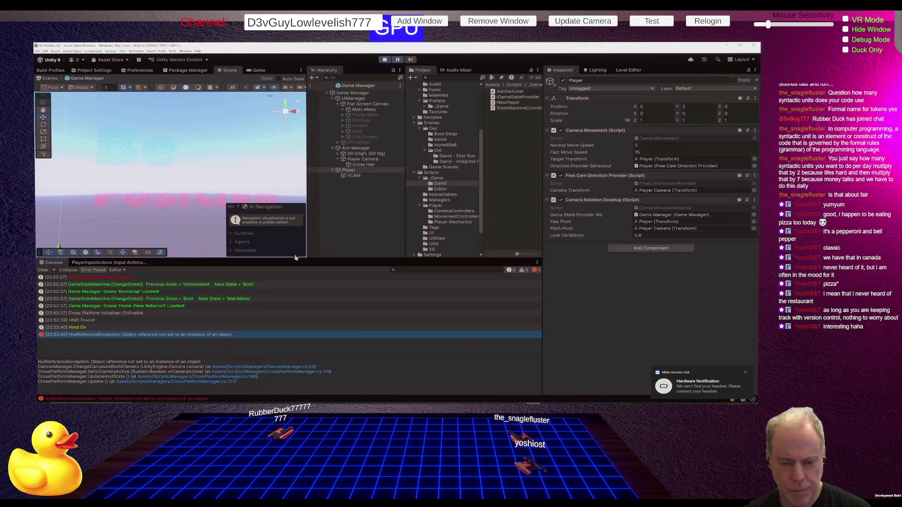
- Stop play mode and leave Game Manager prefab editing for the Bootstrap scene
{"action": "key", "text": "alt+Tab"}
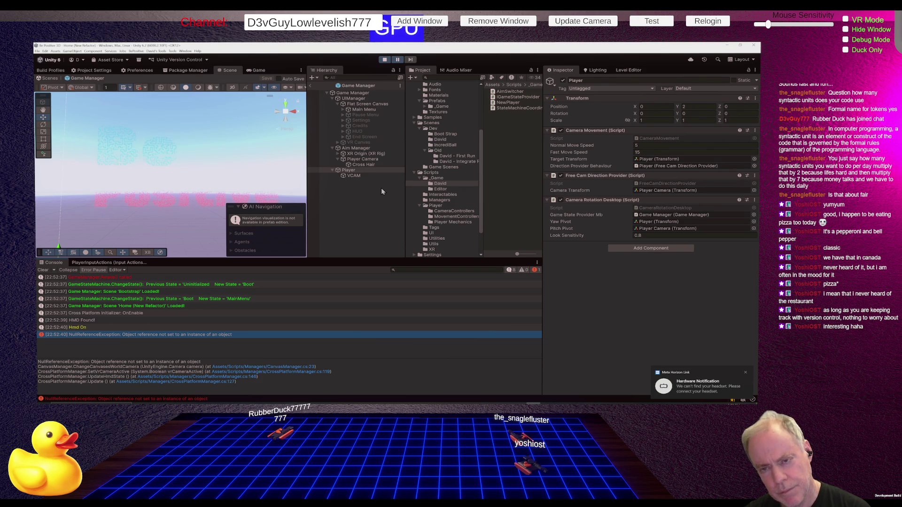
{"action": "left_click", "coordinate": [384, 59]}
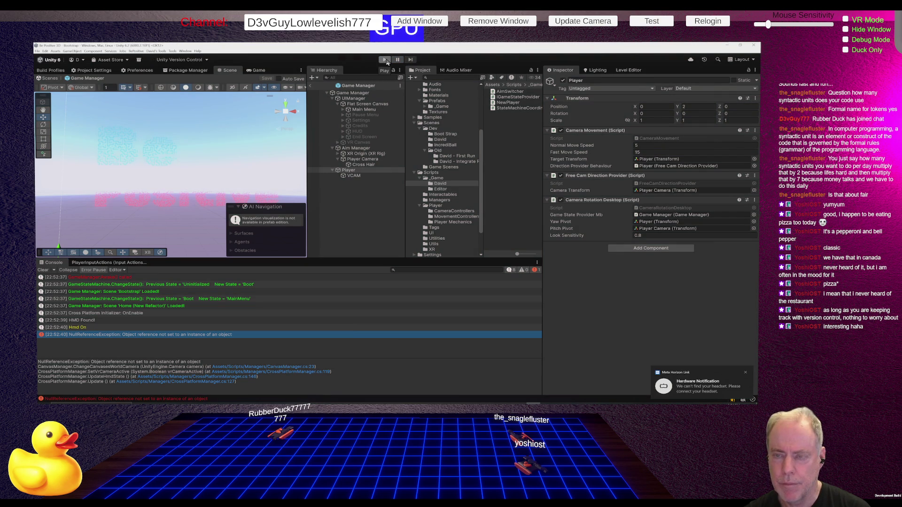
{"action": "left_click", "coordinate": [327, 93]}
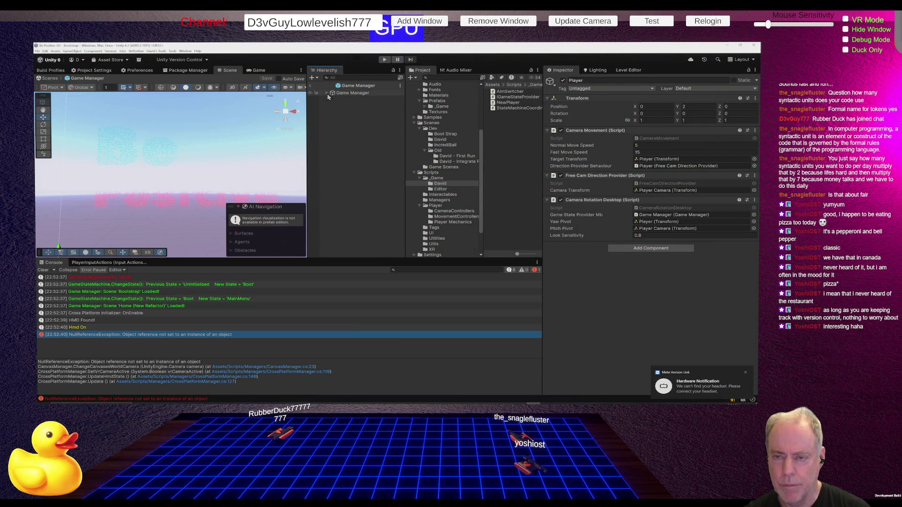
{"action": "left_click", "coordinate": [310, 86]}
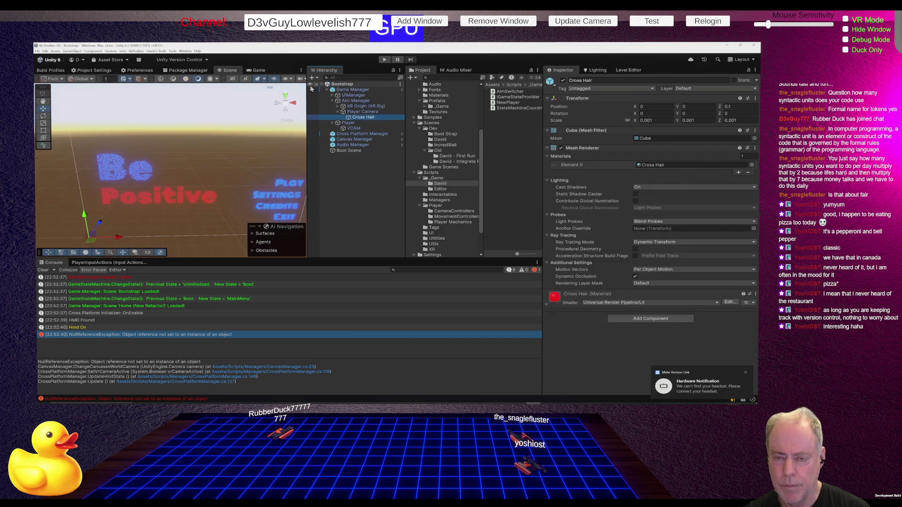
- Select Canvas Manager, open the exception's source line, and set a breakpoint on line 119
{"action": "left_click", "coordinate": [362, 139]}
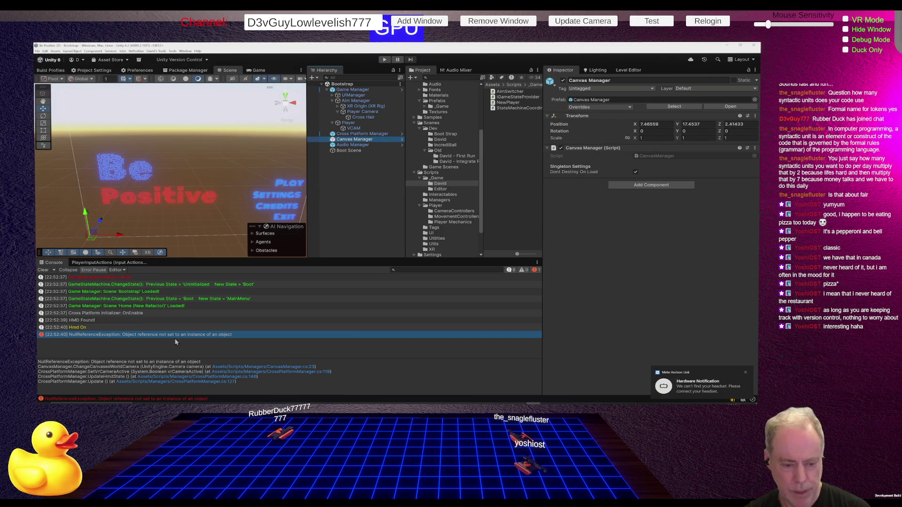
{"action": "double_click", "coordinate": [144, 334]}
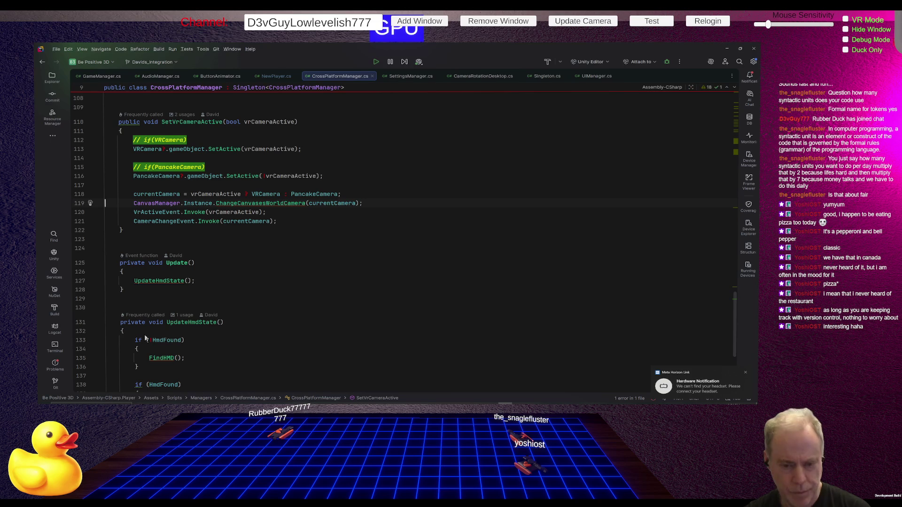
{"action": "left_click", "coordinate": [81, 203]}
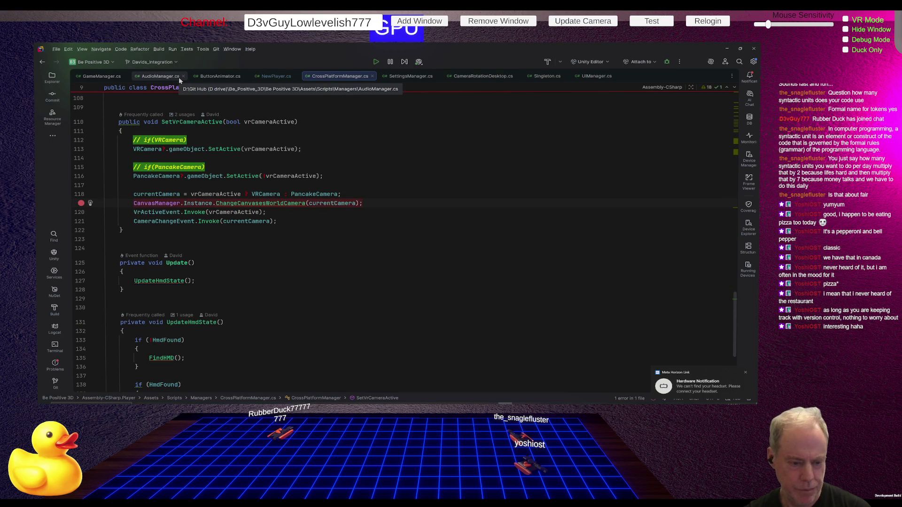
- Attach Rider's debugger to the Unity.exe process, then start the game in play mode
{"action": "left_click", "coordinate": [173, 49]}
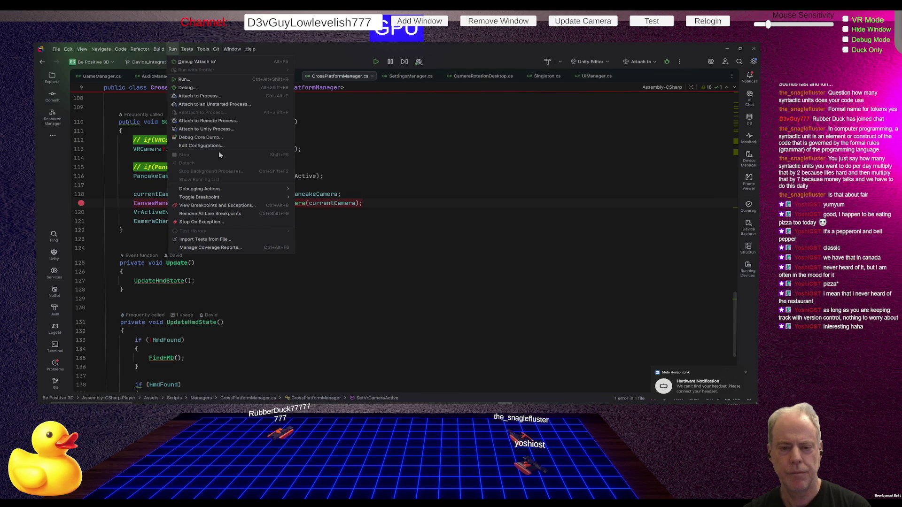
{"action": "left_click", "coordinate": [206, 129]}
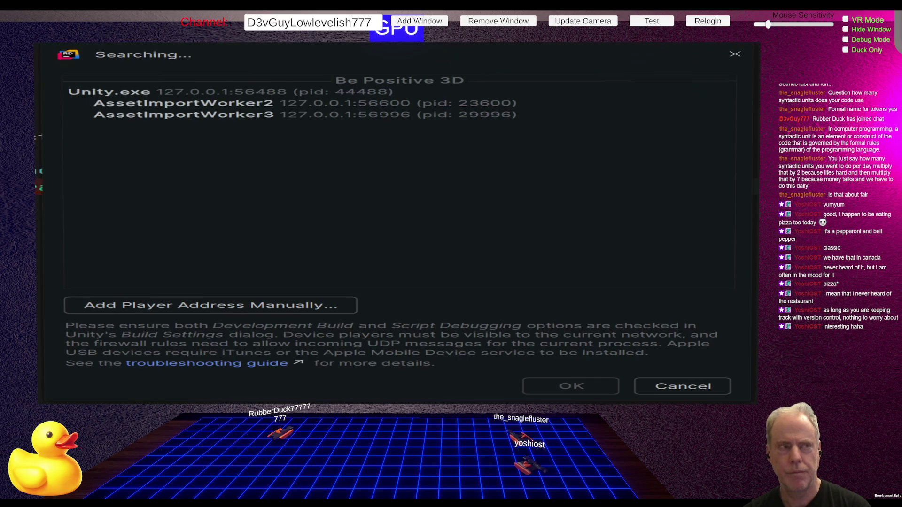
{"action": "left_click", "coordinate": [589, 390]}
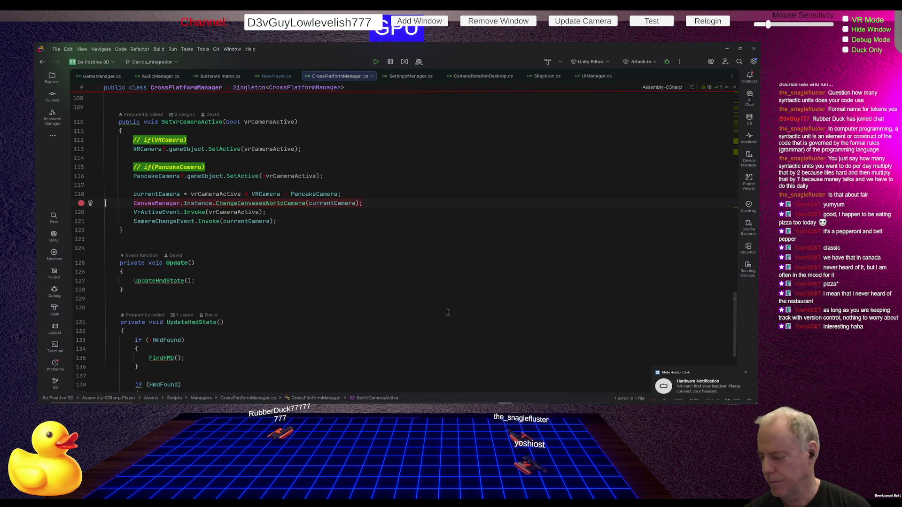
{"action": "left_click", "coordinate": [745, 374]}
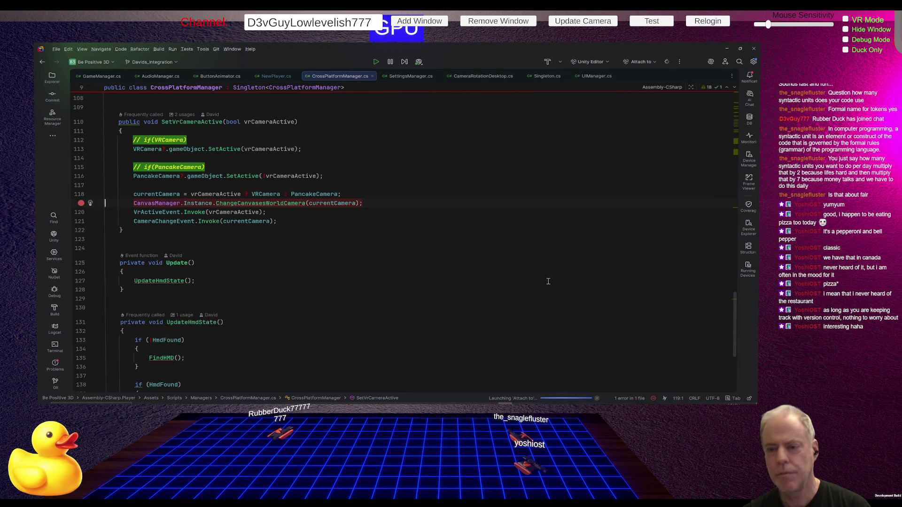
{"action": "key", "text": "alt+Tab"}
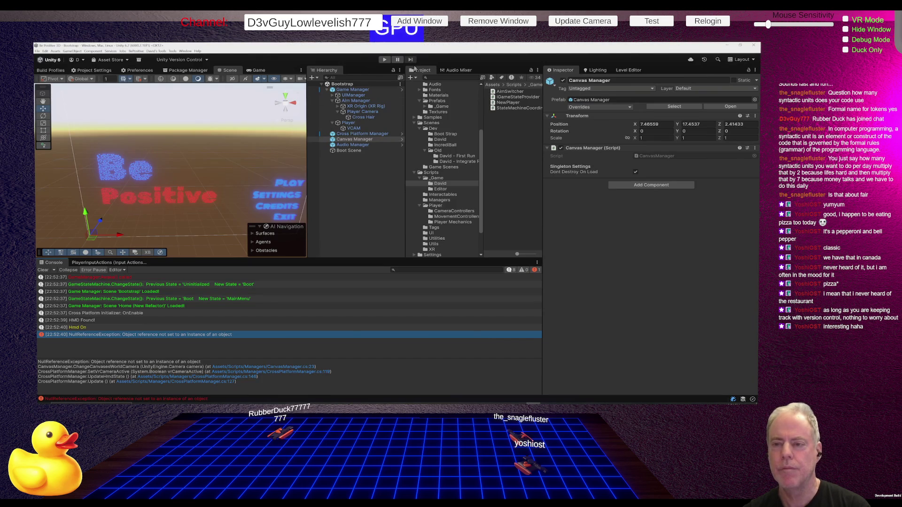
{"action": "left_click", "coordinate": [384, 60]}
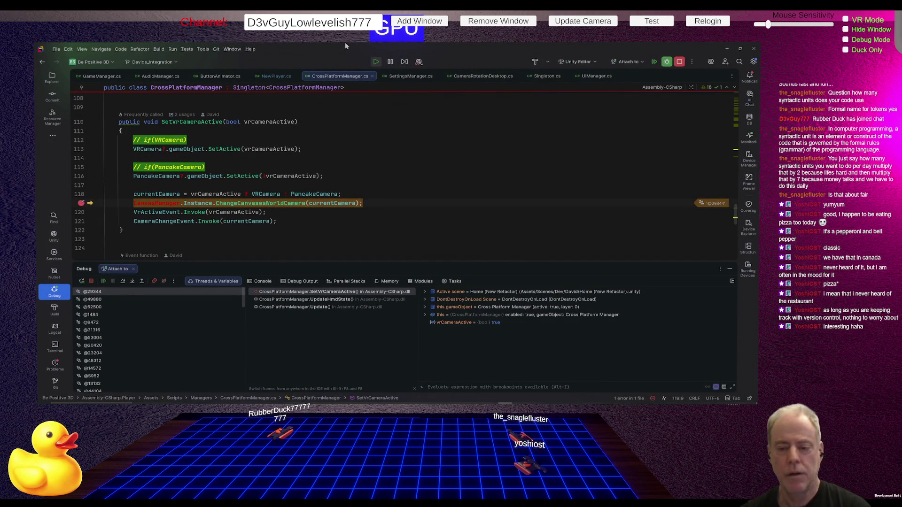
- Check that currentCamera is null at the breakpoint and step into ChangeCanvasesWorldCamera
{"action": "mouse_move", "coordinate": [345, 202]}
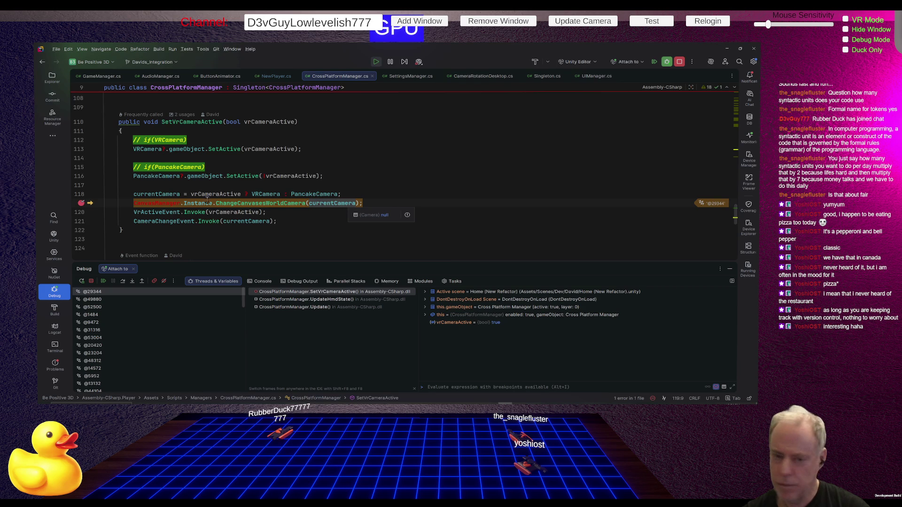
{"action": "left_click", "coordinate": [260, 231]}
{"action": "mouse_move", "coordinate": [232, 204]}
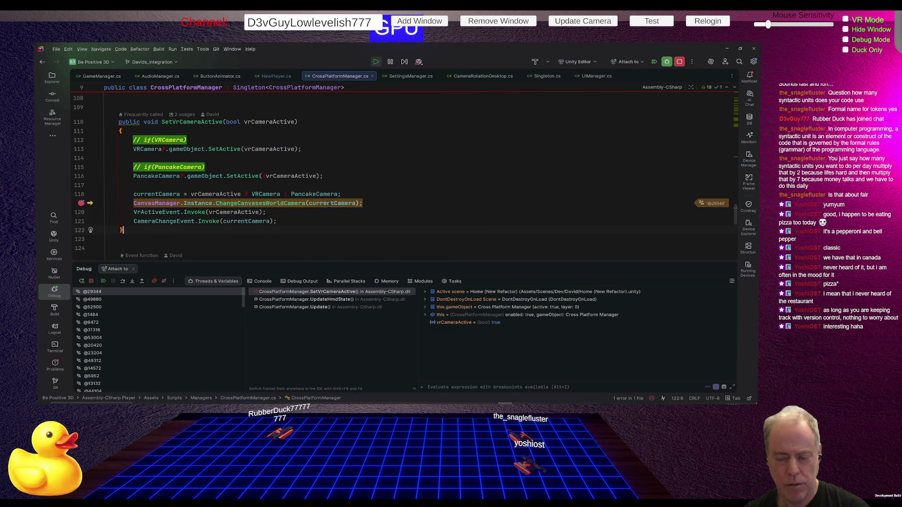
{"action": "mouse_move", "coordinate": [294, 203]}
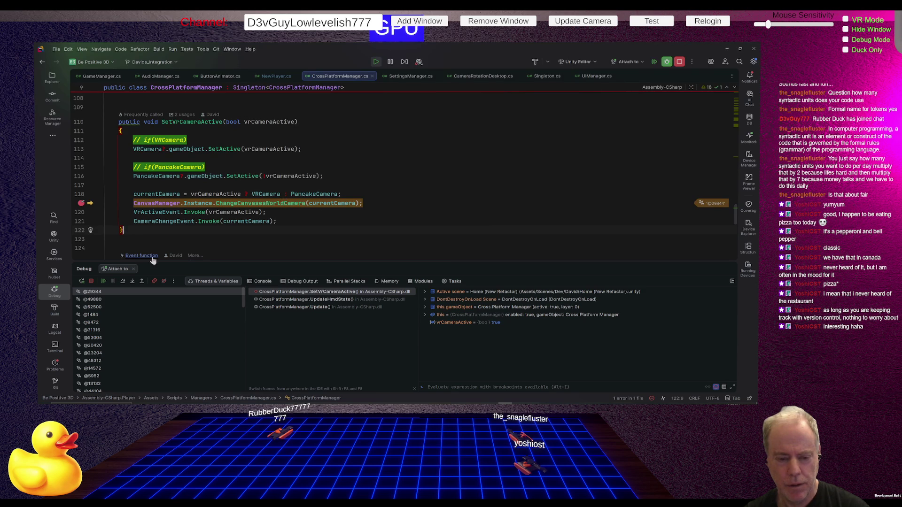
{"action": "left_click", "coordinate": [132, 281]}
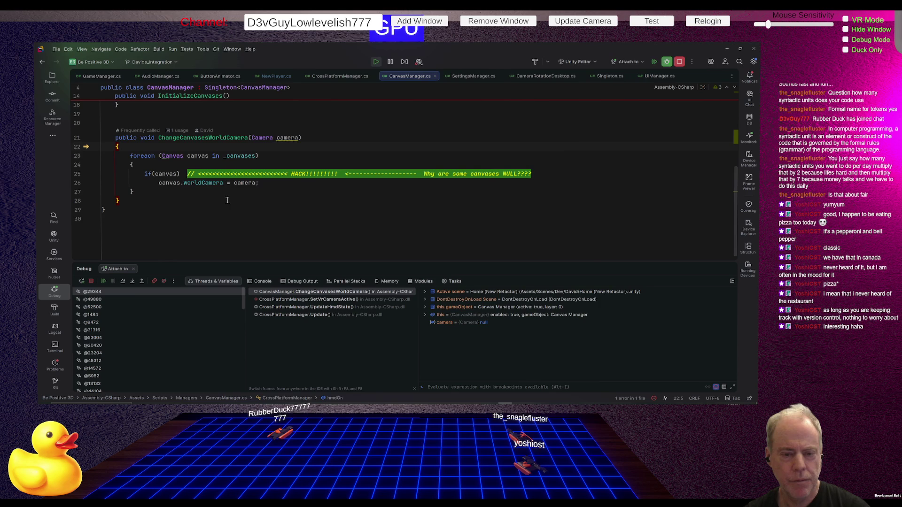
- Confirm _canvases is null and highlight its uses in CanvasManager
{"action": "mouse_move", "coordinate": [163, 174]}
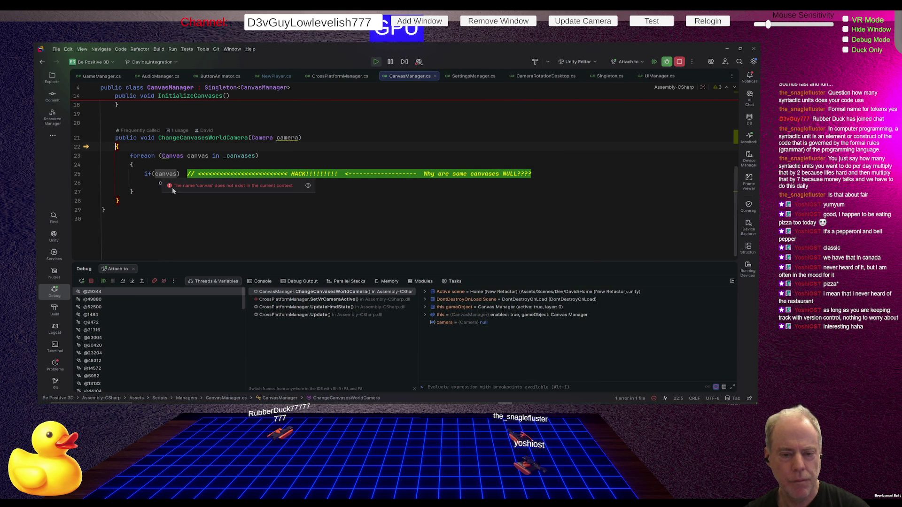
{"action": "left_click", "coordinate": [150, 228]}
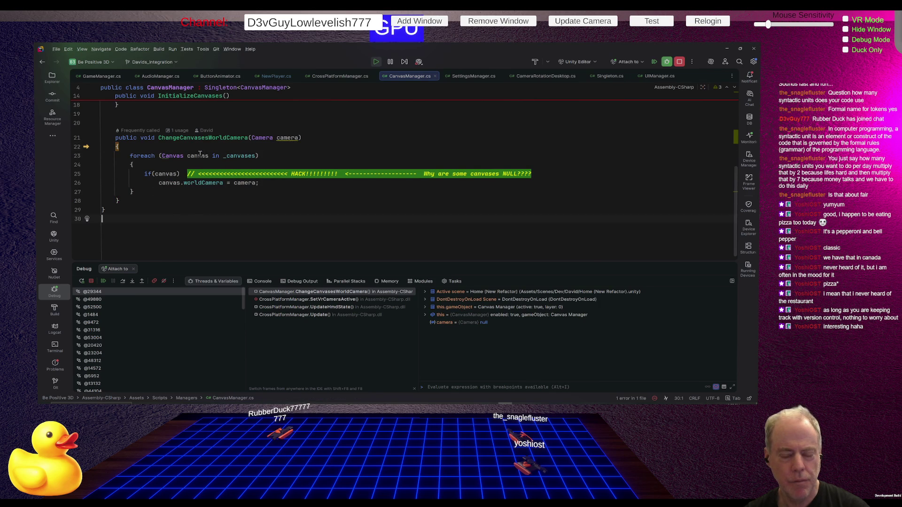
{"action": "mouse_move", "coordinate": [250, 156]}
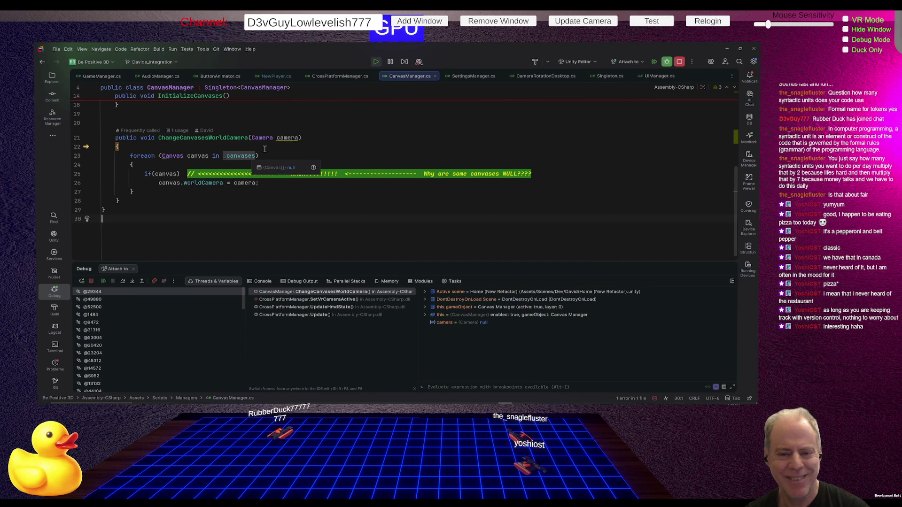
{"action": "left_click", "coordinate": [242, 156]}
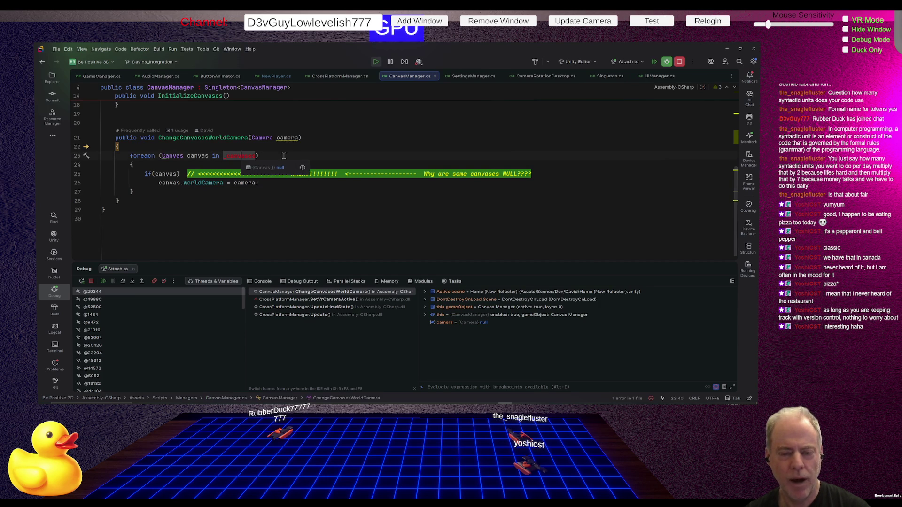
{"action": "scroll", "coordinate": [296, 160], "scroll_direction": "up", "scroll_amount": 5}
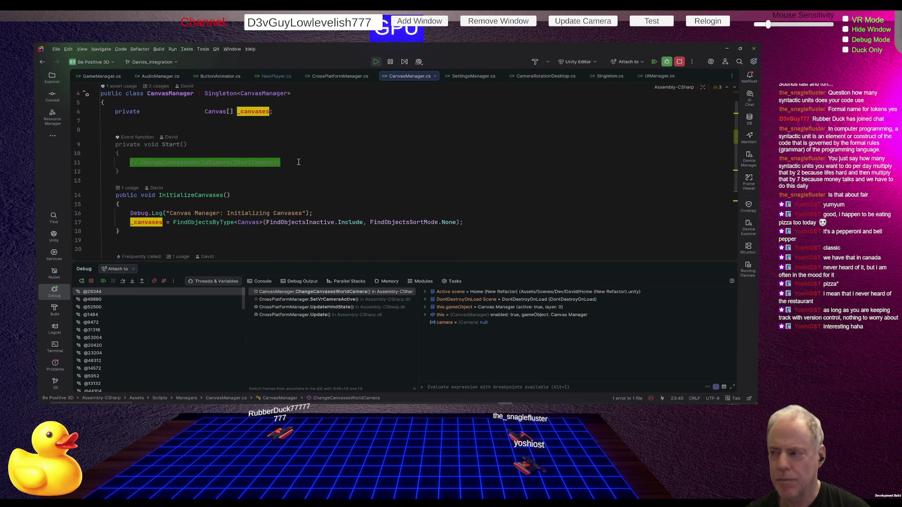
{"action": "scroll", "coordinate": [298, 162], "scroll_direction": "up", "scroll_amount": 1}
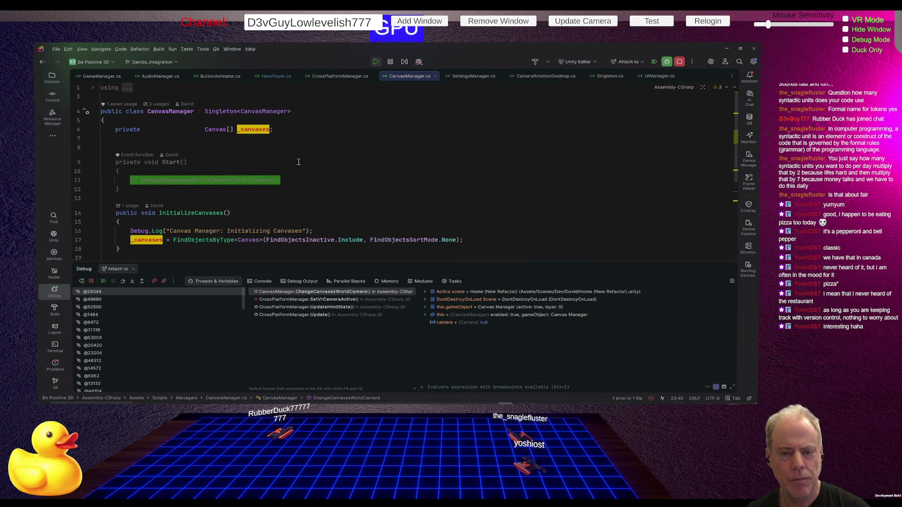
{"action": "scroll", "coordinate": [298, 161], "scroll_direction": "down", "scroll_amount": 2}
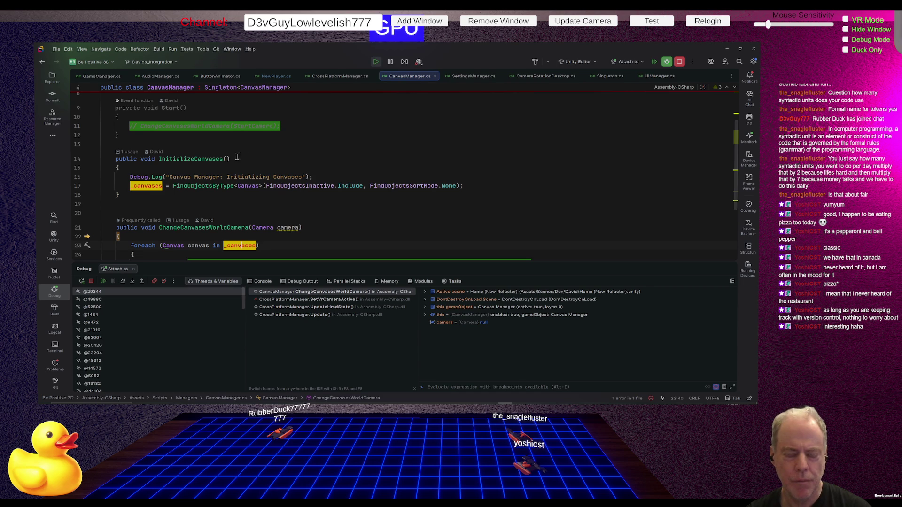
- Inspect InitializeCanvases and the Start method's commented-out camera call
{"action": "left_click", "coordinate": [202, 160]}
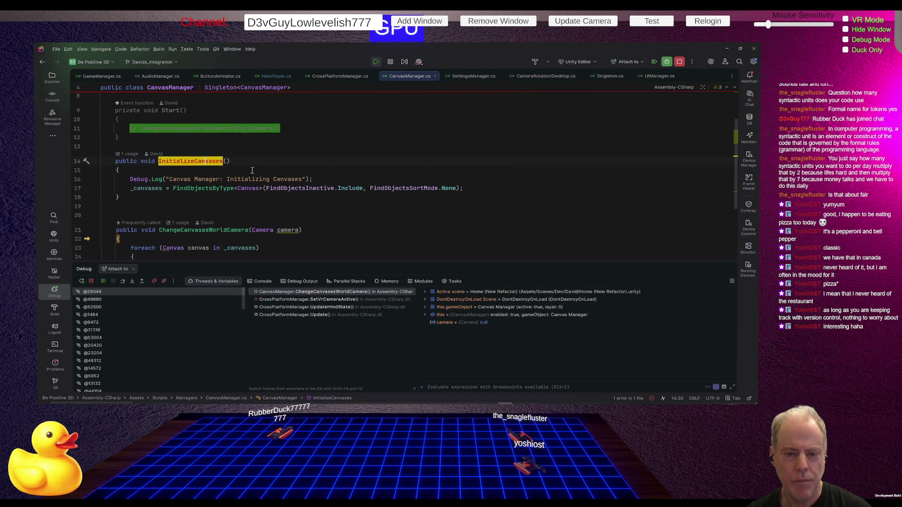
{"action": "scroll", "coordinate": [252, 170], "scroll_direction": "up", "scroll_amount": 2}
{"action": "scroll", "coordinate": [261, 167], "scroll_direction": "down", "scroll_amount": 5}
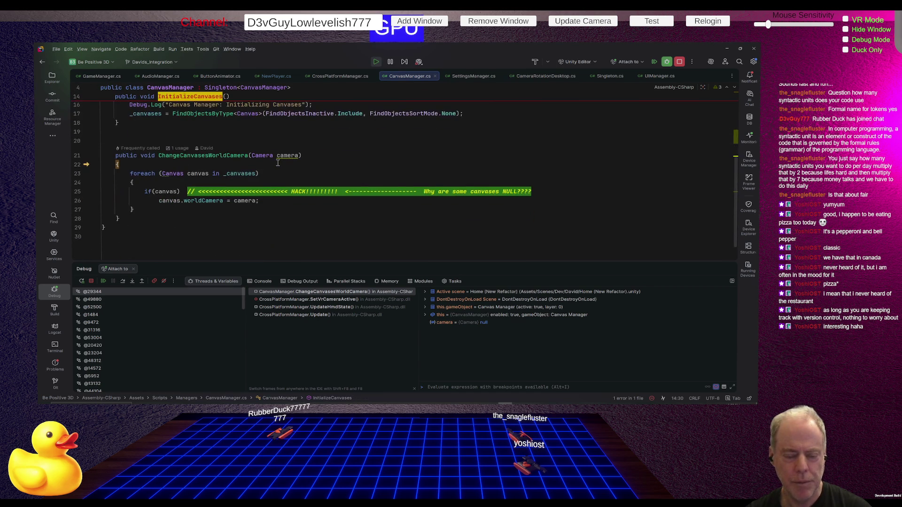
{"action": "scroll", "coordinate": [277, 167], "scroll_direction": "up", "scroll_amount": 4}
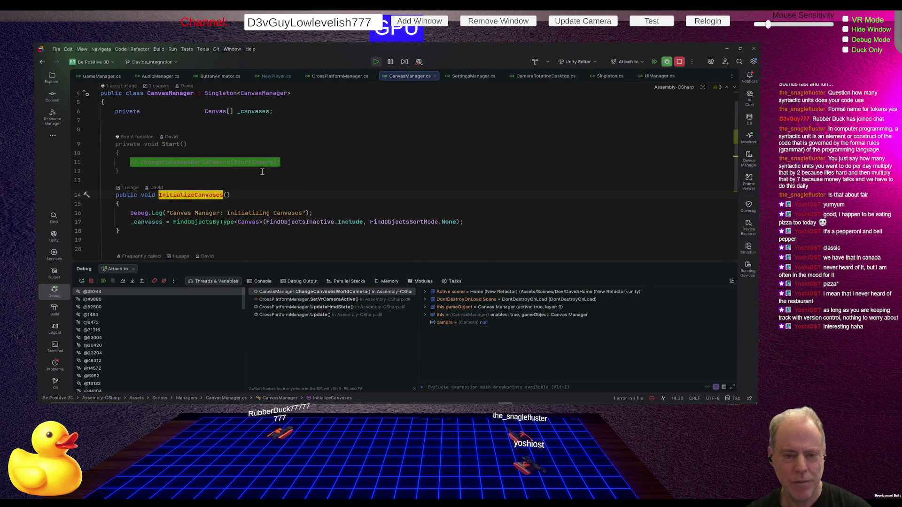
{"action": "left_click", "coordinate": [260, 171]}
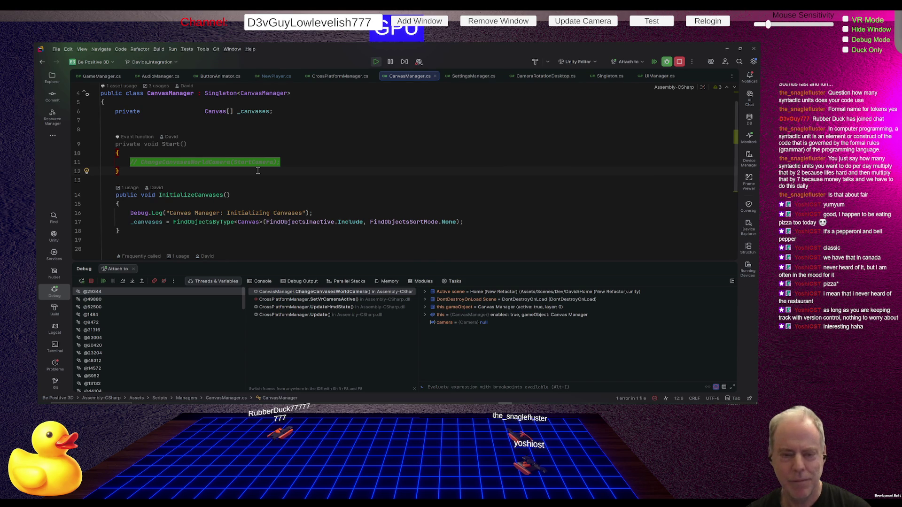
{"action": "left_click", "coordinate": [303, 160]}
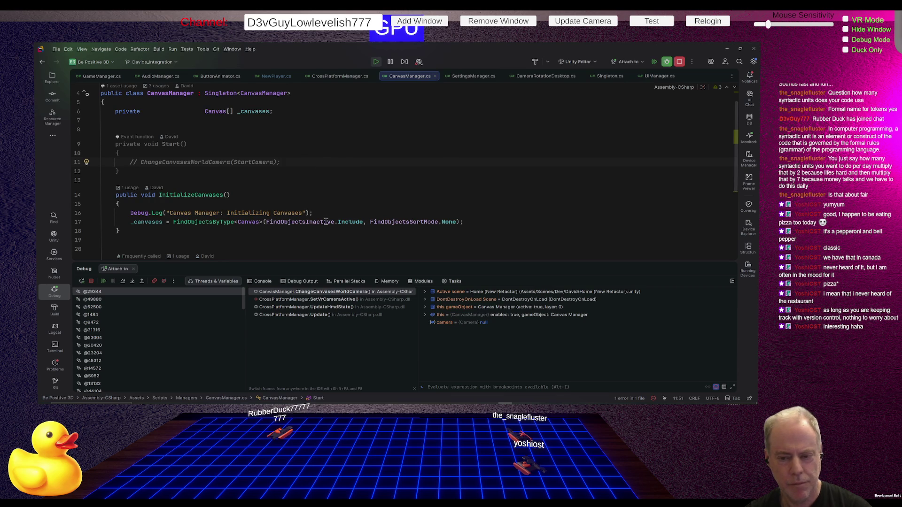
- Find where InitializeCanvases is called using its context menu
{"action": "left_click", "coordinate": [199, 199]}
{"action": "scroll", "coordinate": [328, 188], "scroll_direction": "down", "scroll_amount": 4}
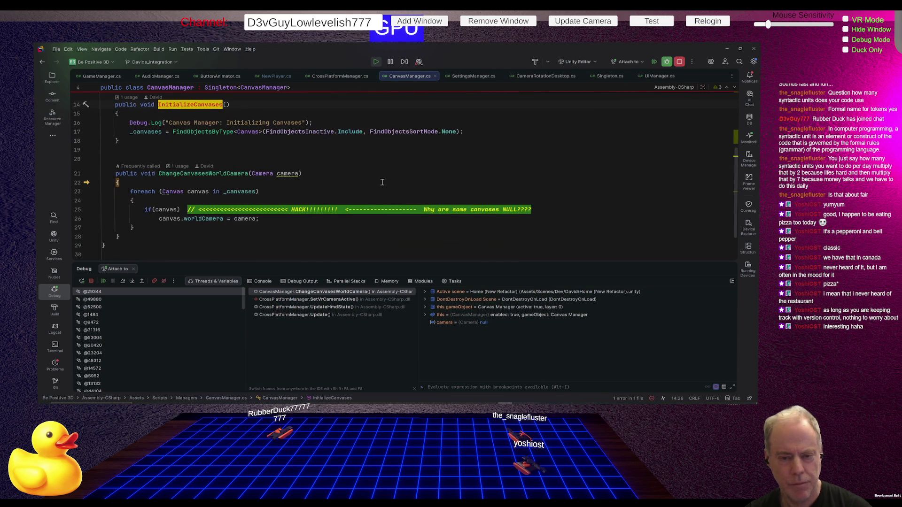
{"action": "right_click", "coordinate": [200, 104]}
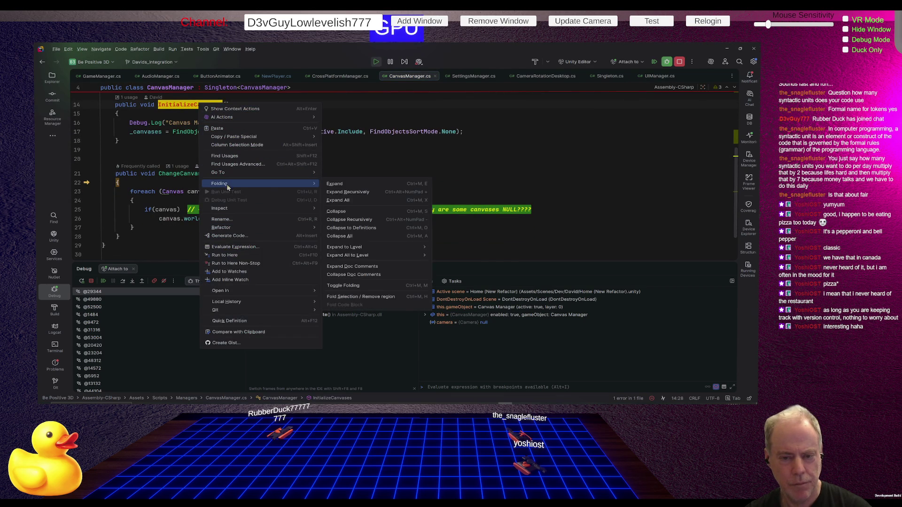
{"action": "left_click", "coordinate": [227, 156]}
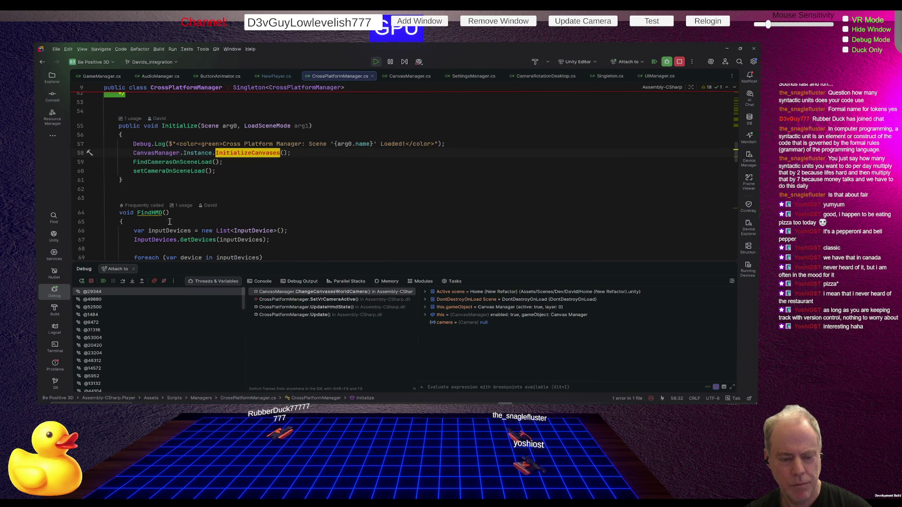
- End the debug session while viewing the InitializeCanvases call on CrossPlatformManager line 58
{"action": "left_click", "coordinate": [91, 281]}
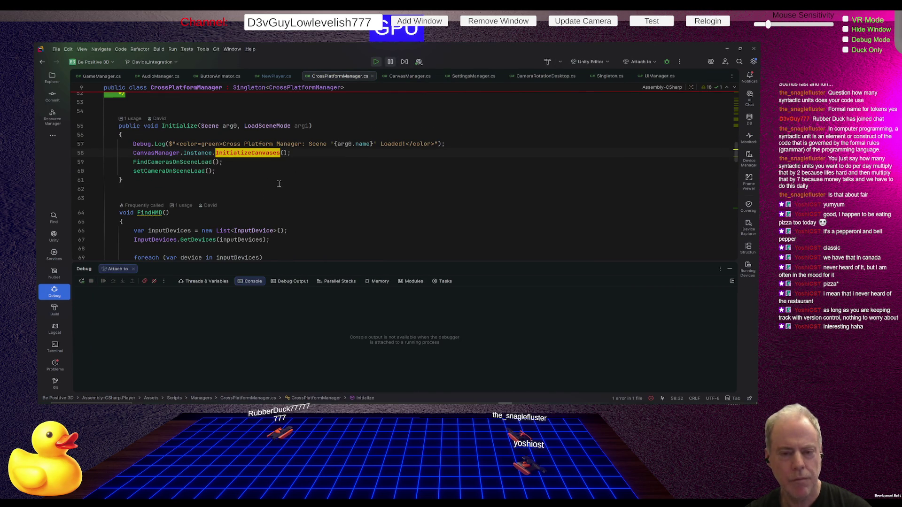
{"action": "scroll", "coordinate": [309, 220], "scroll_direction": "up", "scroll_amount": 2}
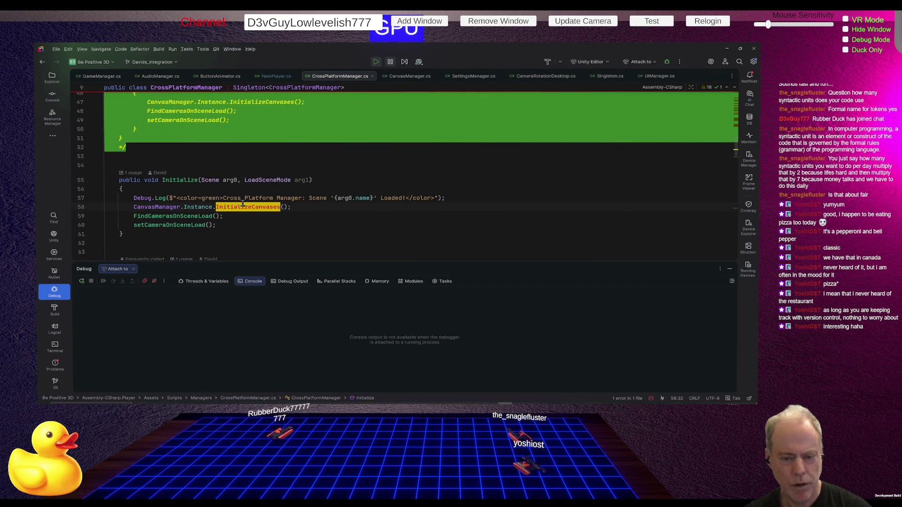
{"action": "mouse_move", "coordinate": [246, 210]}
- Find usages of CrossPlatformManager.Initialize, landing on GameManager.cs line 208
{"action": "left_click", "coordinate": [232, 225]}
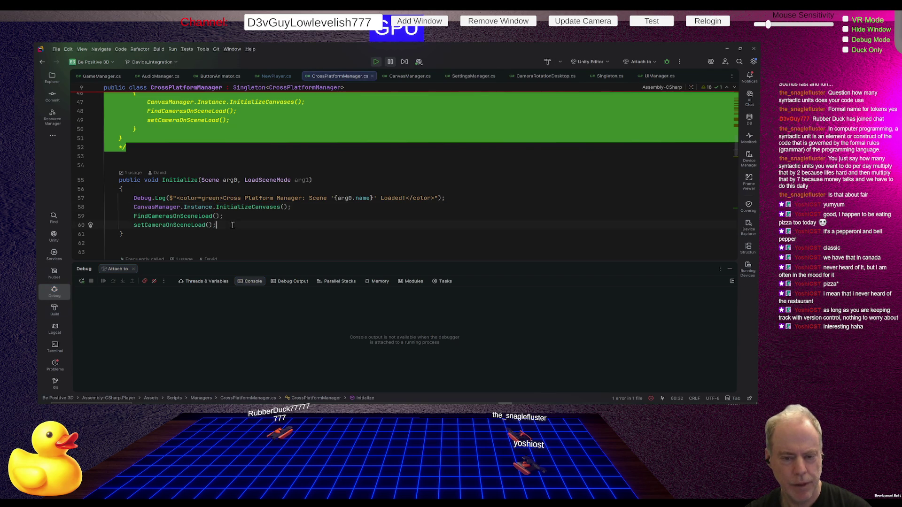
{"action": "right_click", "coordinate": [180, 183]}
{"action": "left_click", "coordinate": [210, 236]}
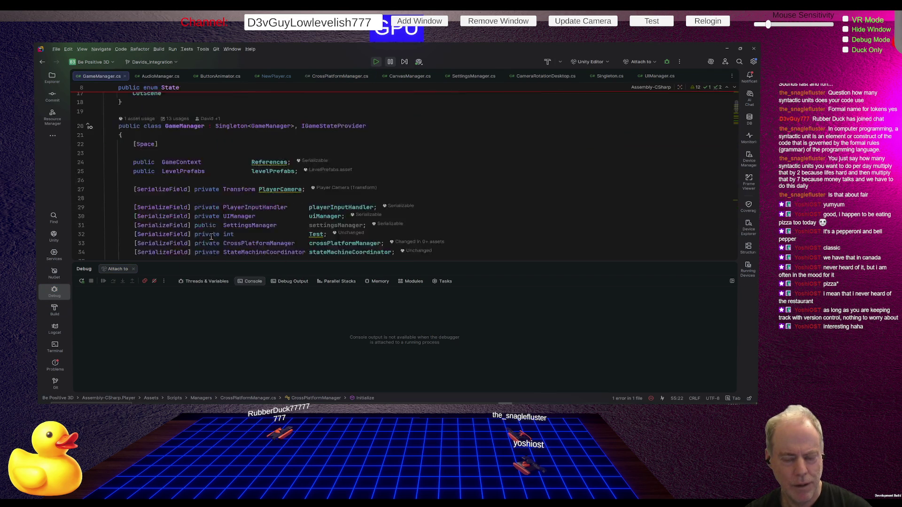
{"action": "scroll", "coordinate": [401, 204], "scroll_direction": "up", "scroll_amount": 2}
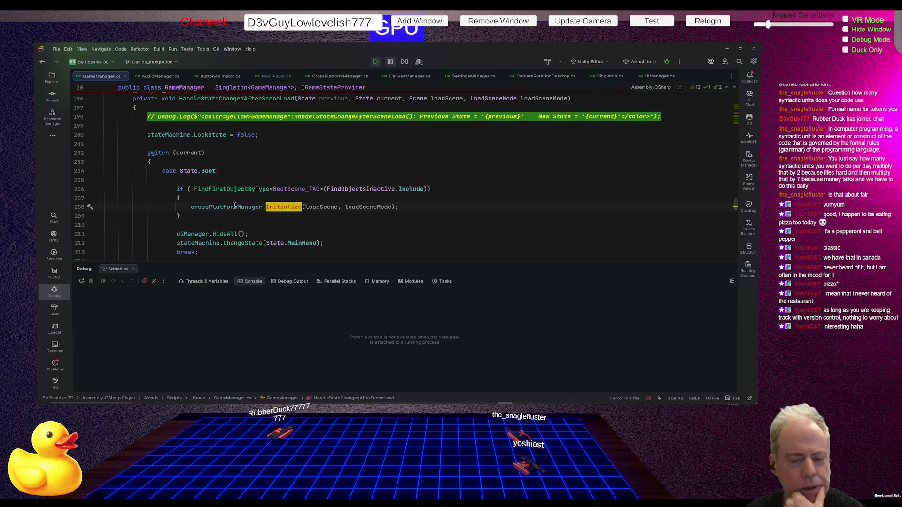
{"action": "left_click", "coordinate": [237, 209]}
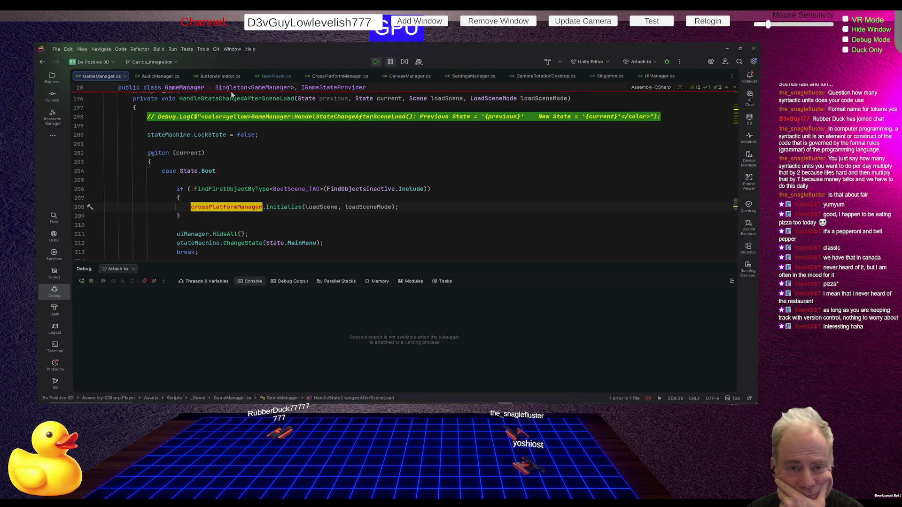
- Jump from GameManager line 208 to the Initialize declaration in CrossPlatformManager.cs
{"action": "key", "text": "ctrl+Right"}
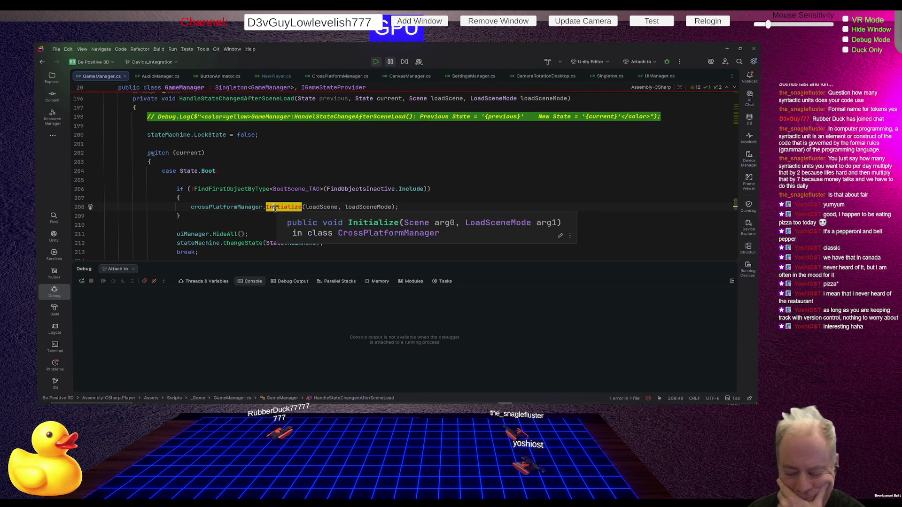
{"action": "left_click", "coordinate": [275, 209], "text": "ctrl"}
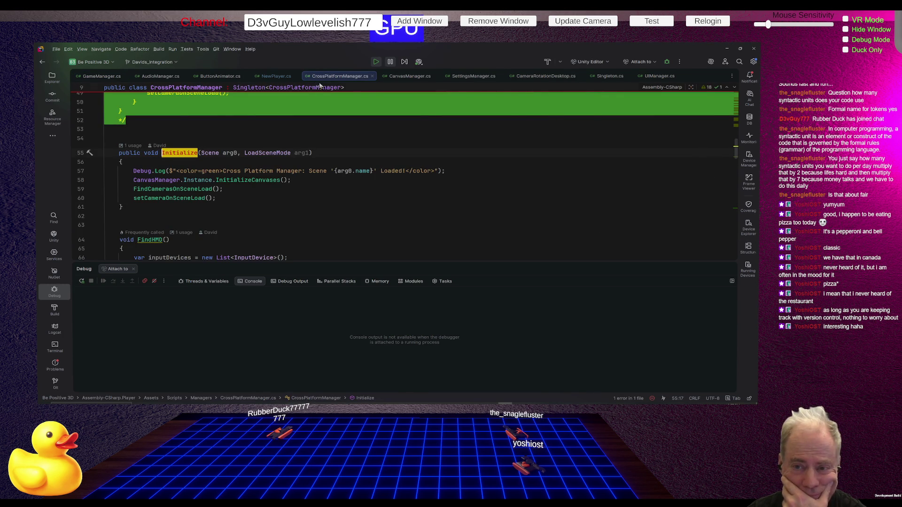
- Reorder the tabs so CrossPlatformManager.cs and CanvasManager.cs sit next to GameManager
{"action": "left_click_drag", "start_coordinate": [324, 77], "coordinate": [155, 74]}
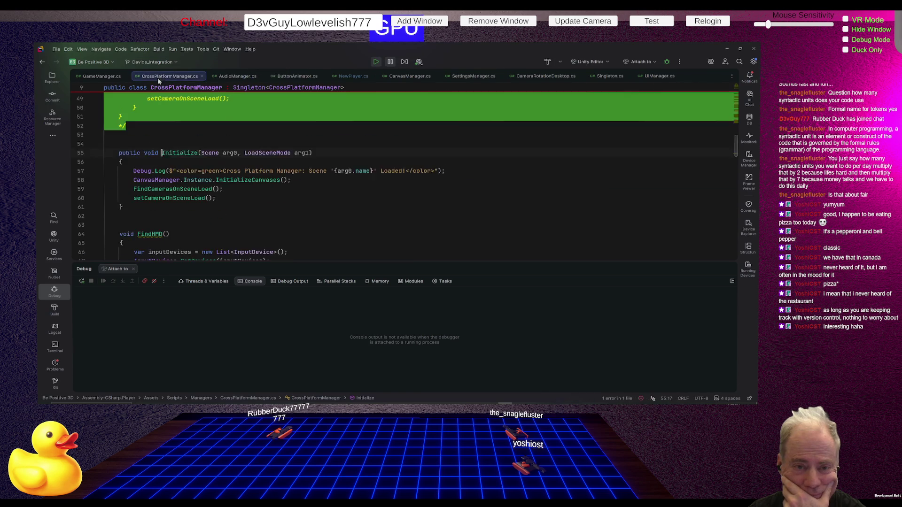
{"action": "left_click", "coordinate": [397, 76]}
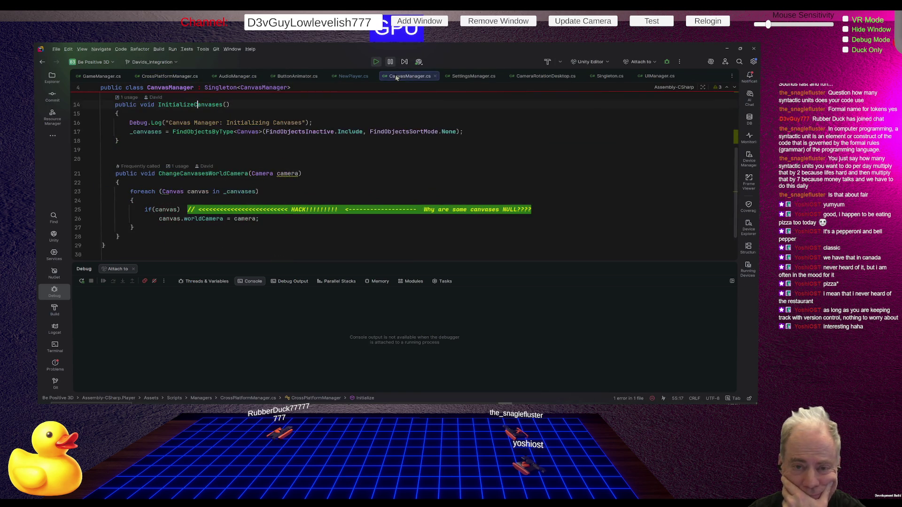
{"action": "left_click_drag", "start_coordinate": [396, 77], "coordinate": [237, 76]}
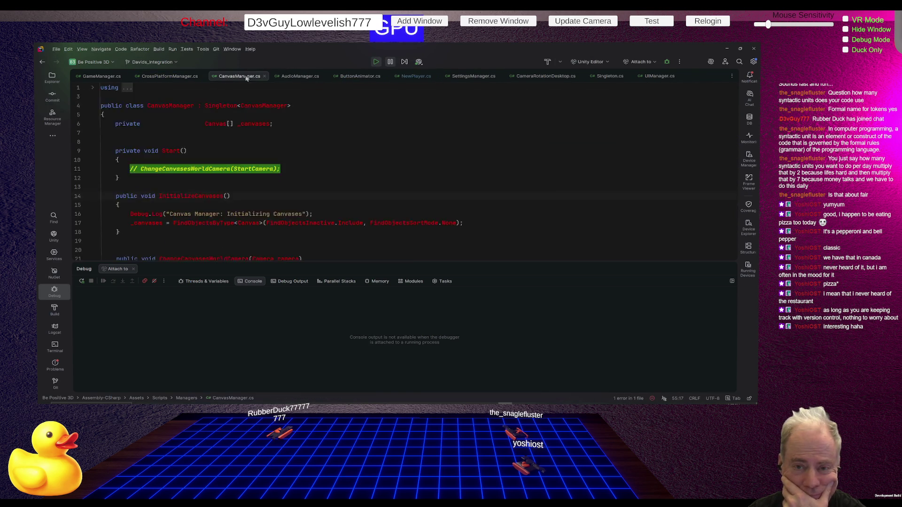
- Close the AudioManager, ButtonAnimator, NewPlayer, SettingsManager, CameraRotationDesktop, Singleton and UIManager tabs
{"action": "left_click", "coordinate": [324, 77]}
{"action": "left_click", "coordinate": [326, 77]}
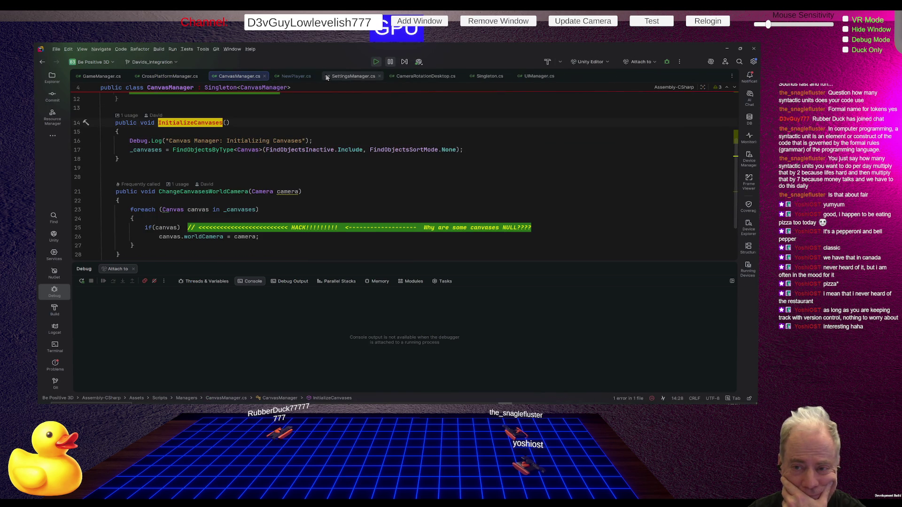
{"action": "left_click", "coordinate": [316, 76]}
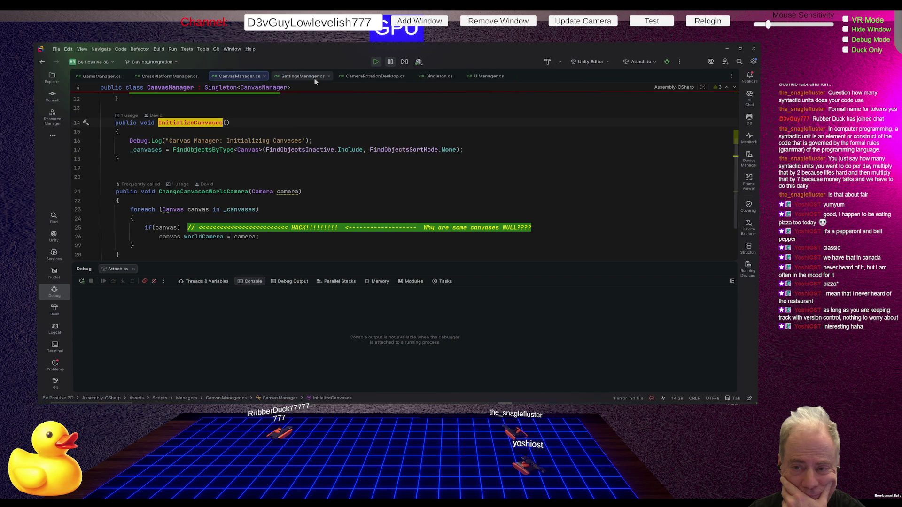
{"action": "left_click", "coordinate": [328, 76]}
{"action": "left_click", "coordinate": [344, 76]}
{"action": "left_click", "coordinate": [313, 76]}
{"action": "left_click", "coordinate": [315, 77]}
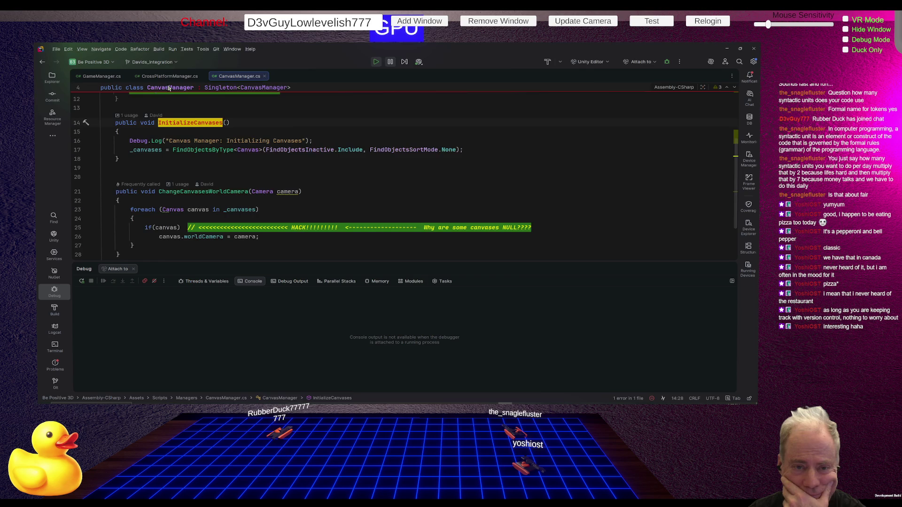
- Review CrossPlatformManager and GameManager's scene-load code, then return to Unity Editor
{"action": "left_click", "coordinate": [170, 77]}
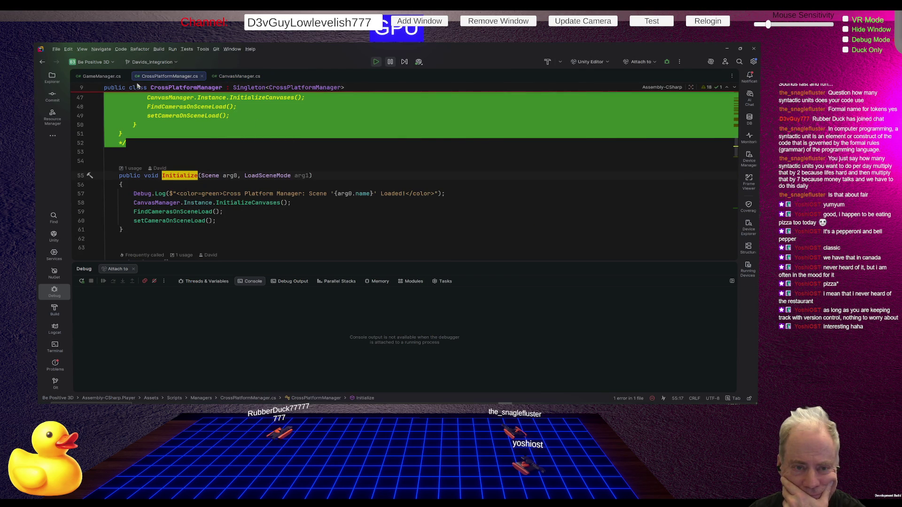
{"action": "left_click", "coordinate": [102, 76]}
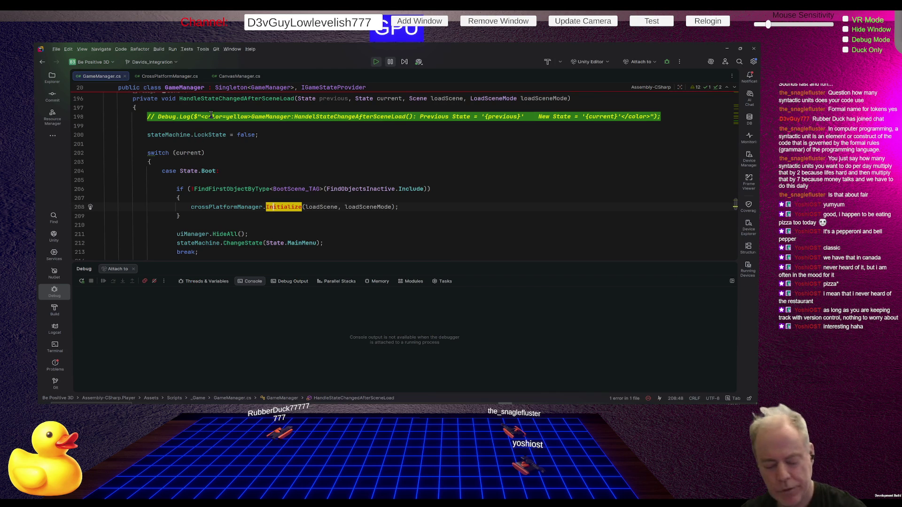
{"action": "key", "text": "alt+Tab"}
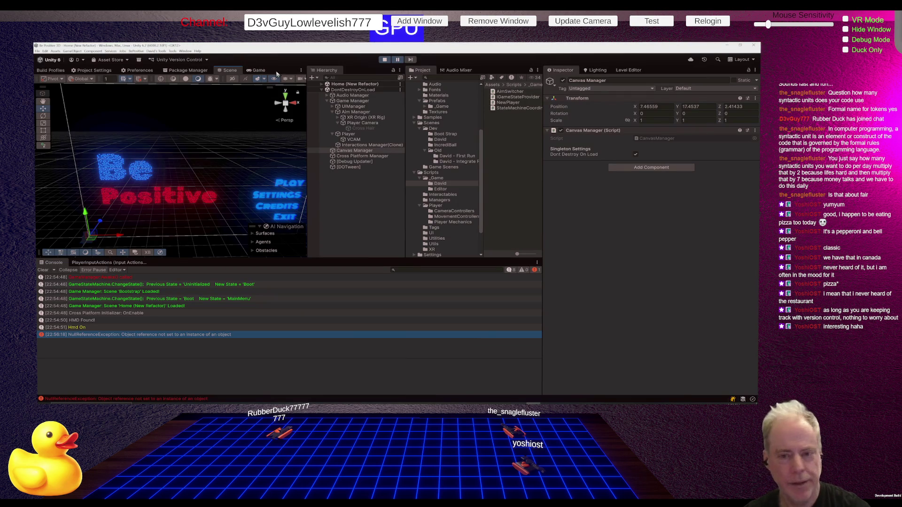
- Exit play mode and open the NullReferenceException's source line in Rider from the Console
{"action": "left_click", "coordinate": [384, 60]}
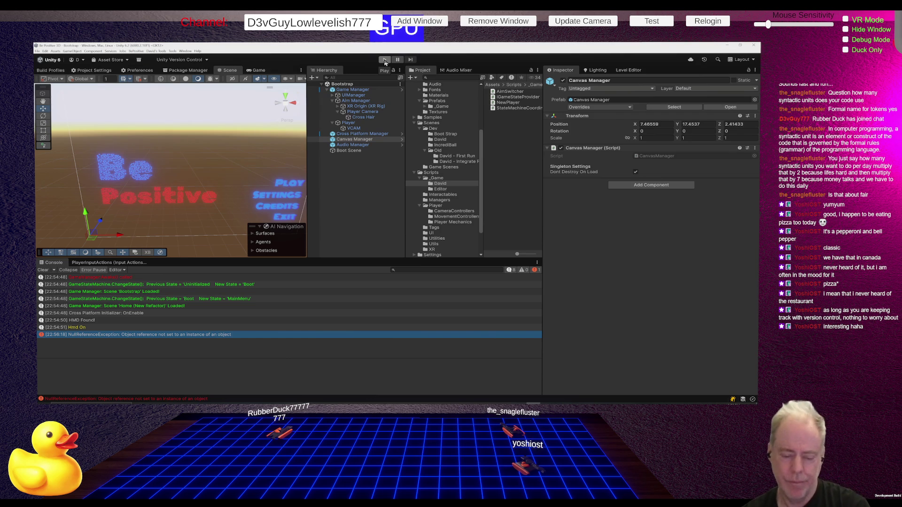
{"action": "double_click", "coordinate": [165, 336]}
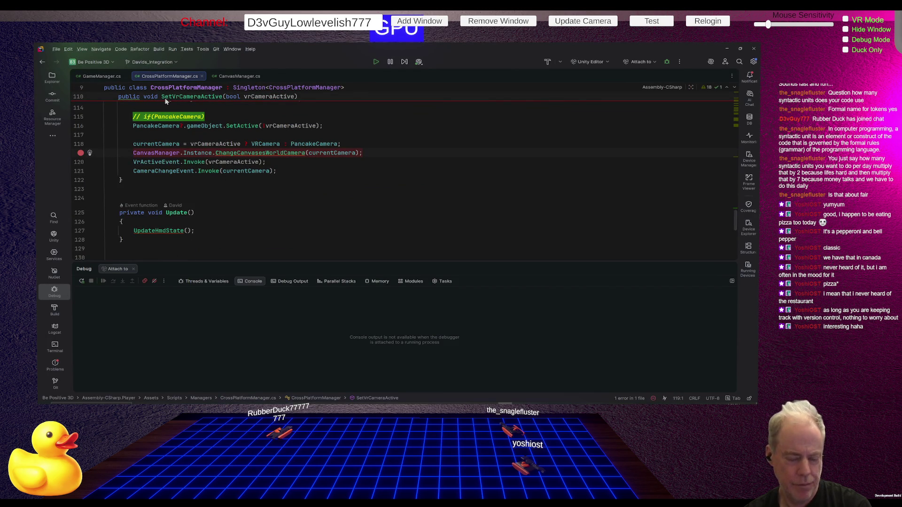
- Attach Rider's debugger to the Unity.exe editor process, then return to Unity and enter play mode
{"action": "left_click", "coordinate": [173, 50]}
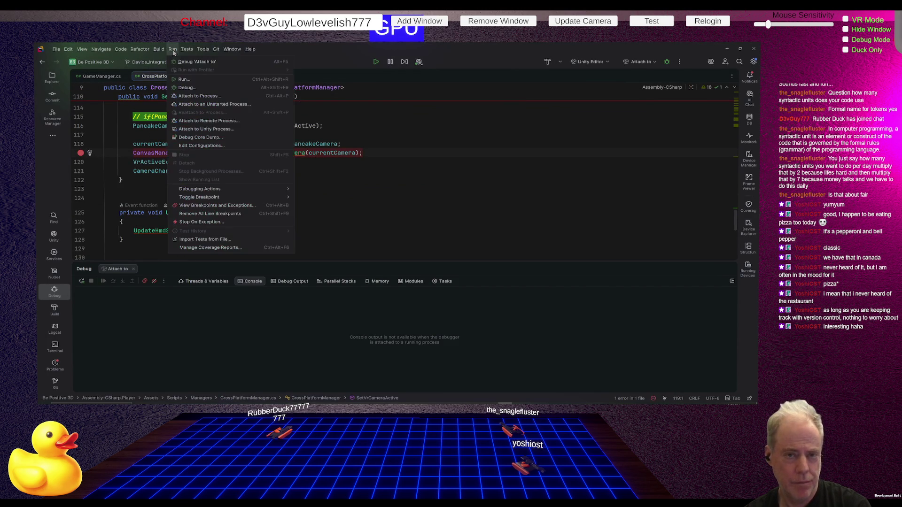
{"action": "left_click", "coordinate": [212, 130]}
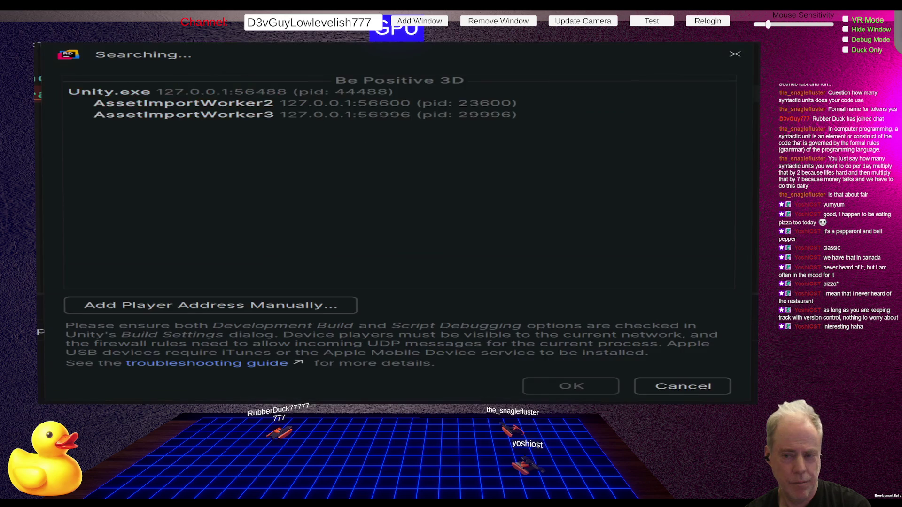
{"action": "left_click", "coordinate": [199, 92]}
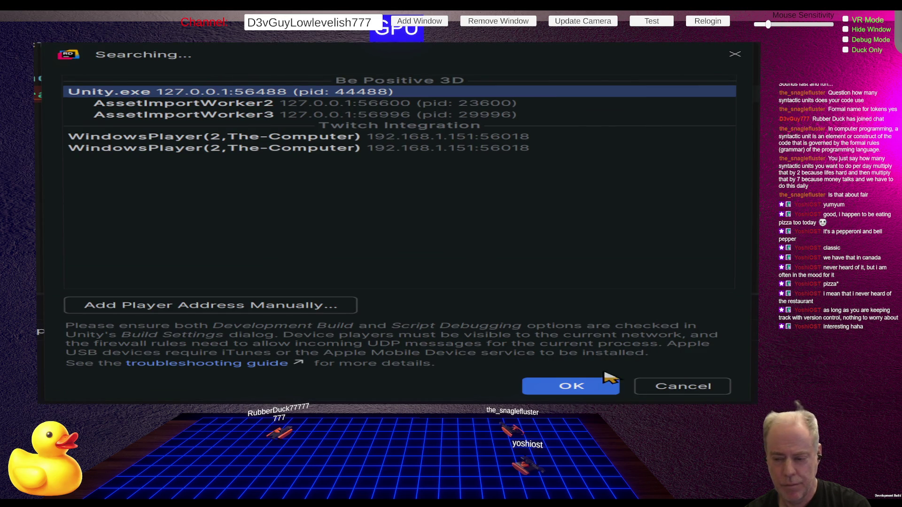
{"action": "left_click", "coordinate": [603, 376]}
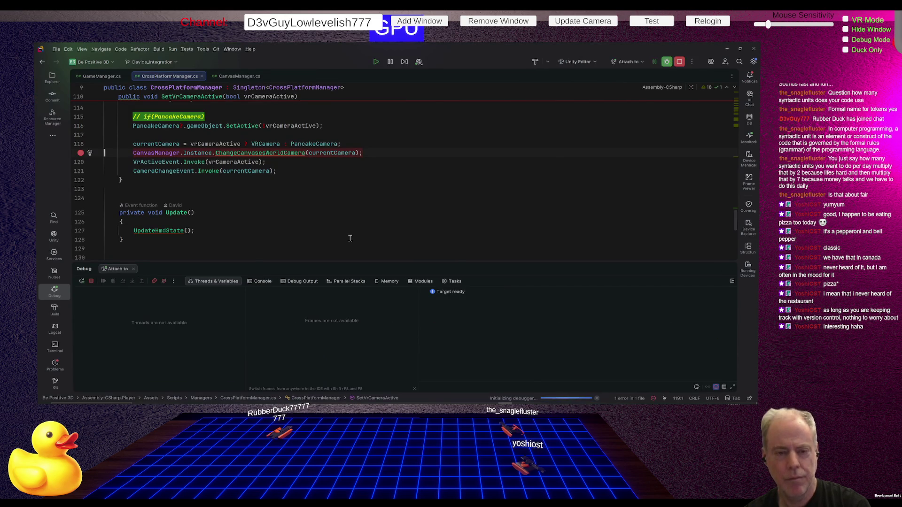
{"action": "key", "text": "alt+Tab"}
{"action": "left_click", "coordinate": [384, 59]}
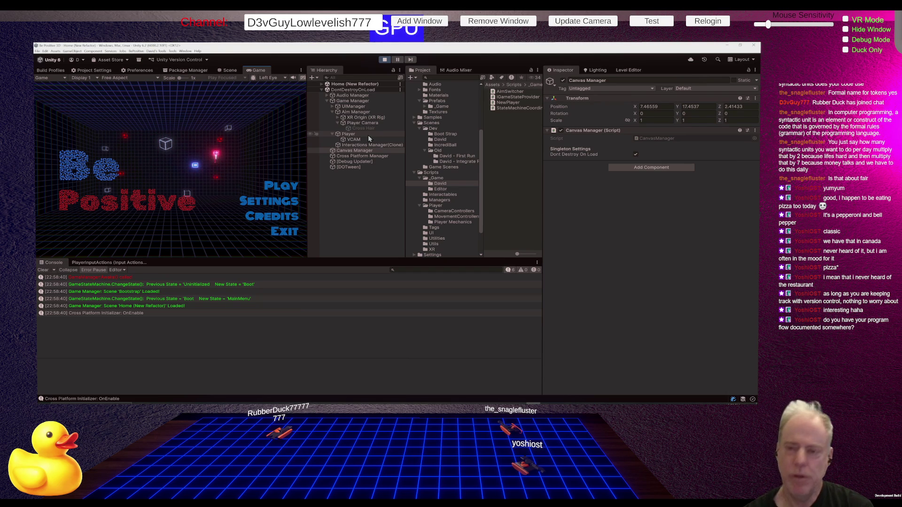
- Restart play mode, launch Level_0 from the game's main menu, and leave it on the pause menu
{"action": "left_click", "coordinate": [385, 61]}
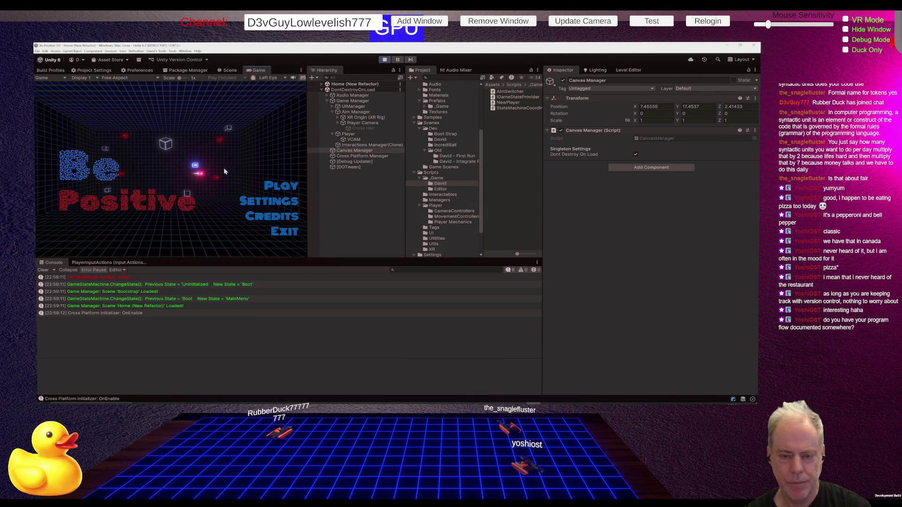
{"action": "left_click", "coordinate": [277, 185]}
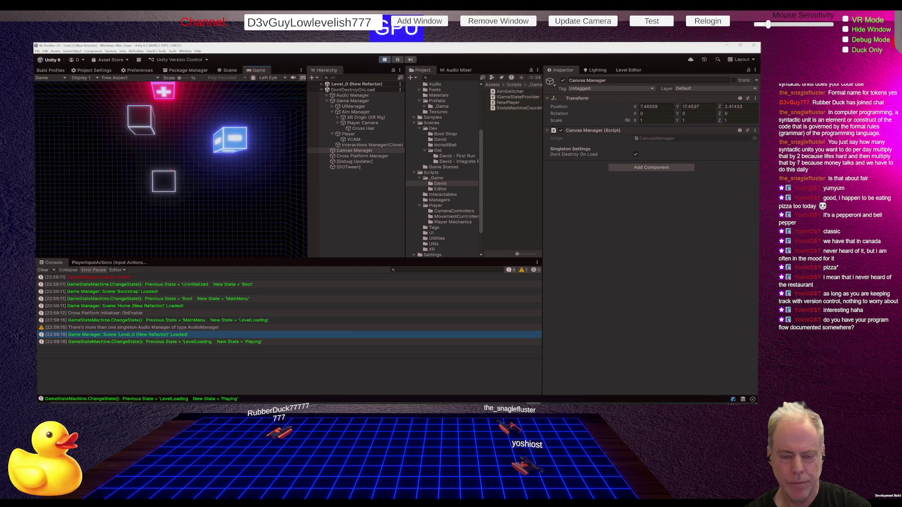
{"action": "key", "text": "Escape"}
{"action": "left_click", "coordinate": [171, 168]}
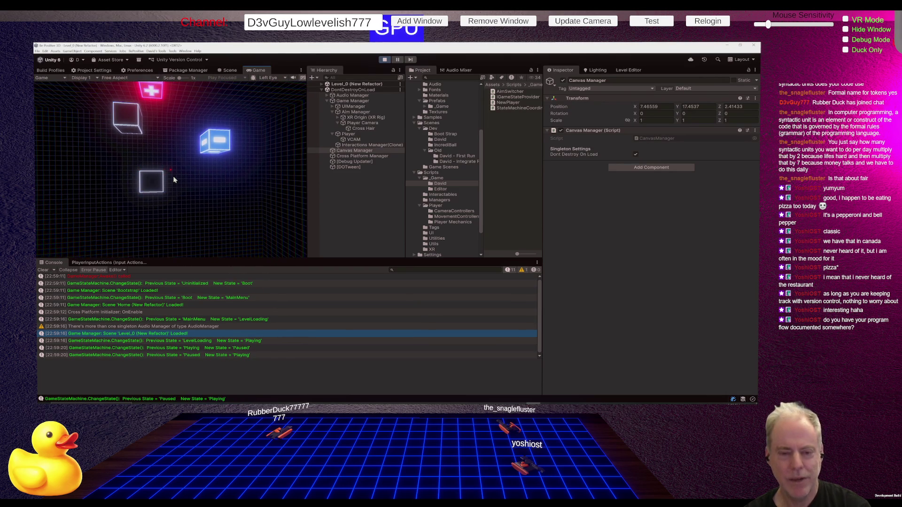
{"action": "key", "text": "Escape"}
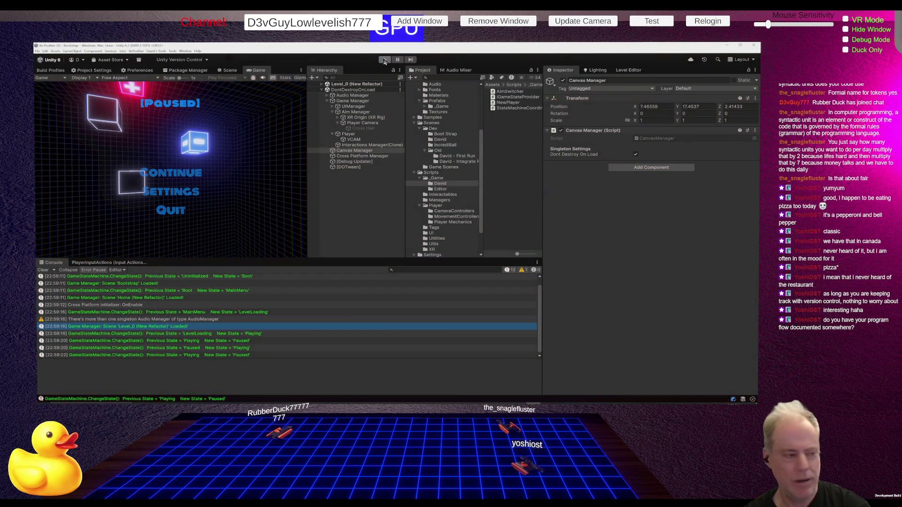
- Stop the running play session, with Level_0 (New Refactor) still shown in the Console log
{"action": "left_click", "coordinate": [385, 60]}
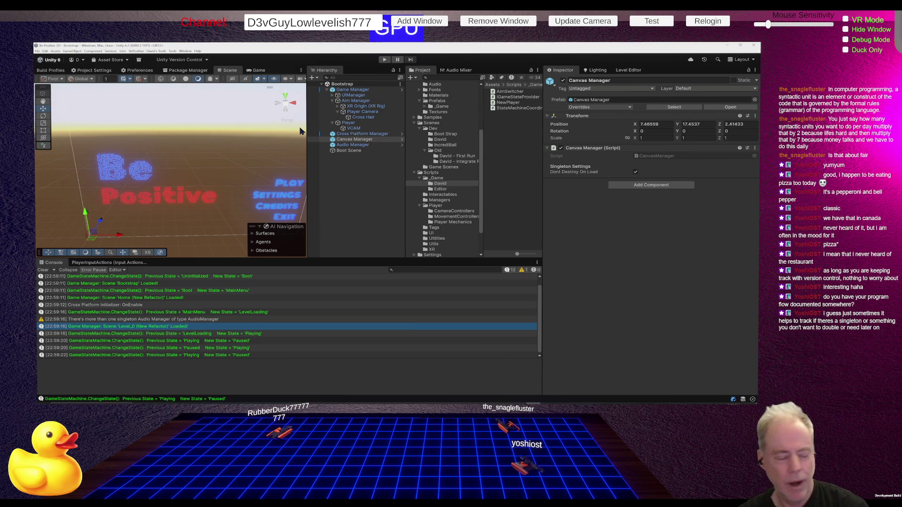
{"action": "mouse_move", "coordinate": [350, 407]}
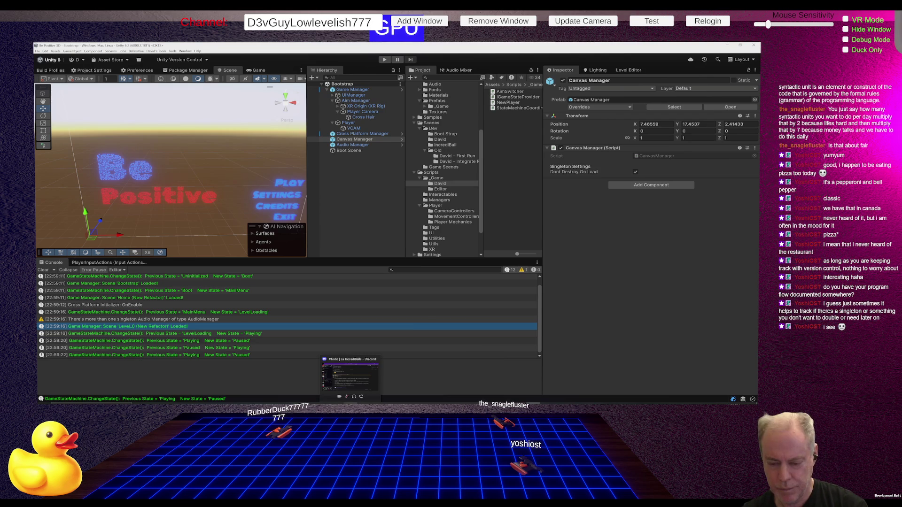
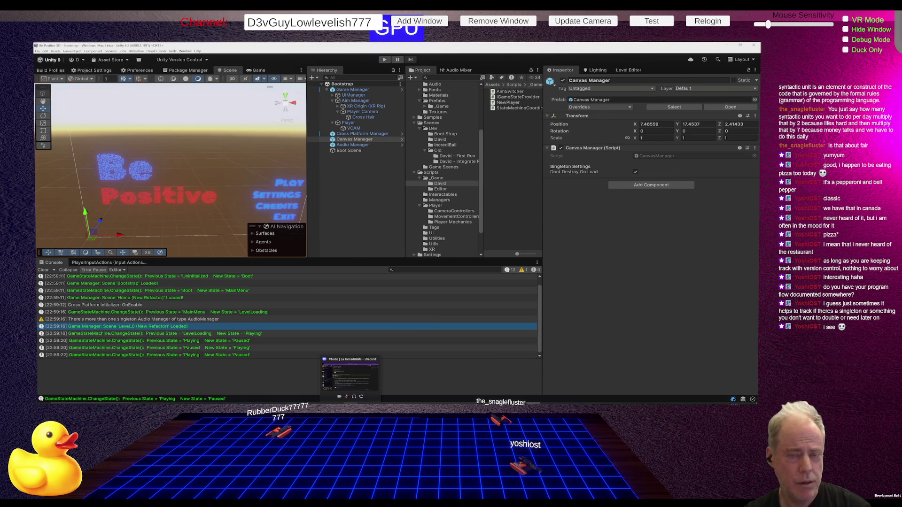
- Switch from the Unity Editor to the Project Style Document PDF in Chrome
{"action": "key", "text": "alt+Tab"}
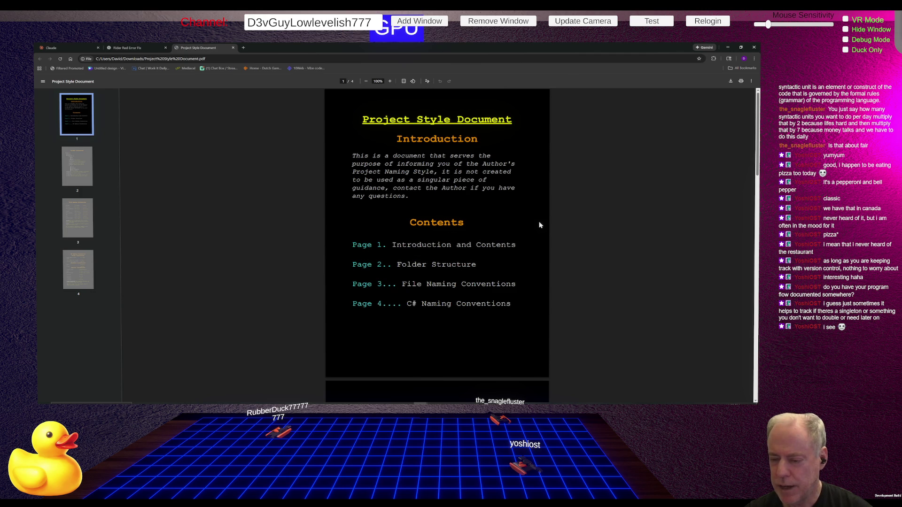
- Scroll the style document past Folder Structure and File Naming to page 4's C# Naming Convention rules
{"action": "scroll", "coordinate": [549, 217], "scroll_direction": "down", "scroll_amount": 5}
{"action": "scroll", "coordinate": [502, 213], "scroll_direction": "down", "scroll_amount": 2}
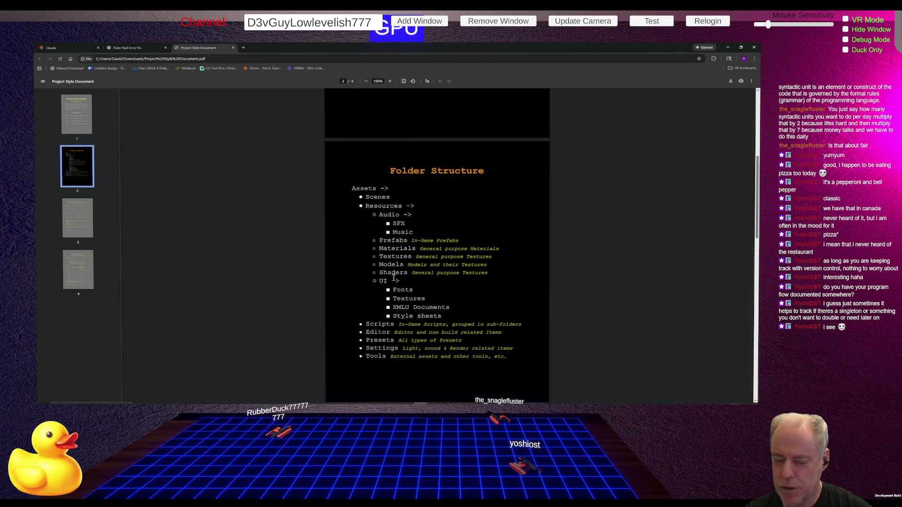
{"action": "scroll", "coordinate": [421, 271], "scroll_direction": "down", "scroll_amount": 1}
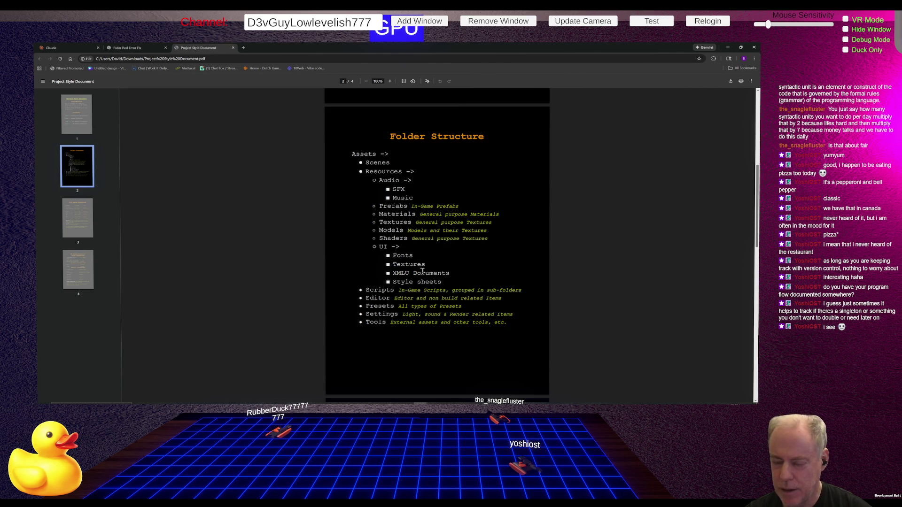
{"action": "scroll", "coordinate": [421, 271], "scroll_direction": "down", "scroll_amount": 1}
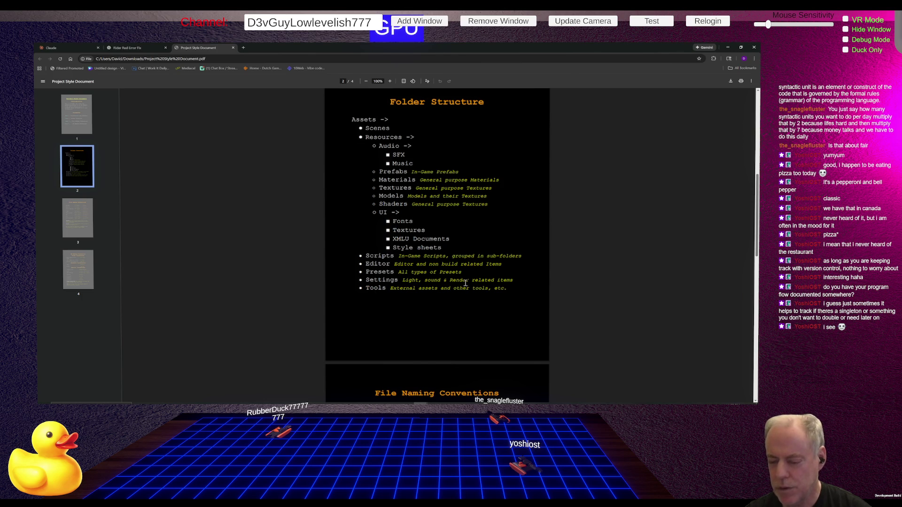
{"action": "scroll", "coordinate": [468, 284], "scroll_direction": "down", "scroll_amount": 4}
{"action": "scroll", "coordinate": [468, 284], "scroll_direction": "down", "scroll_amount": 2}
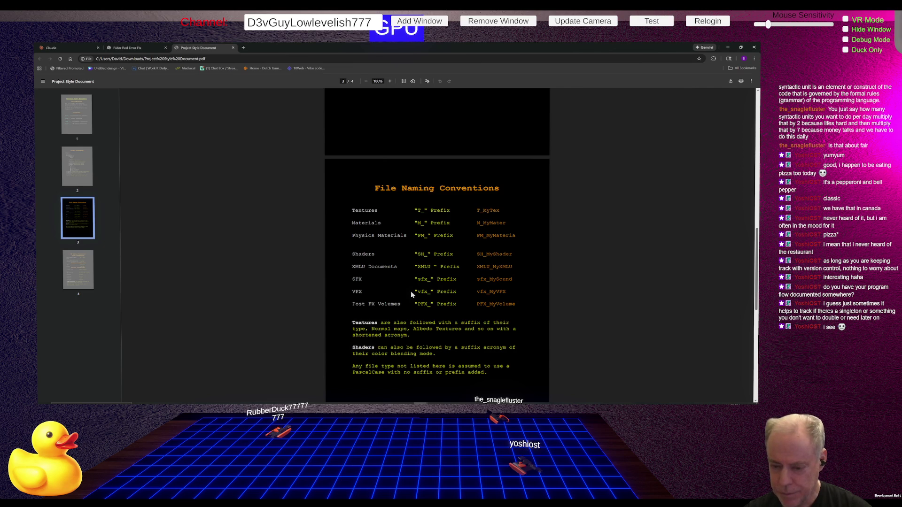
{"action": "scroll", "coordinate": [417, 288], "scroll_direction": "down", "scroll_amount": 1}
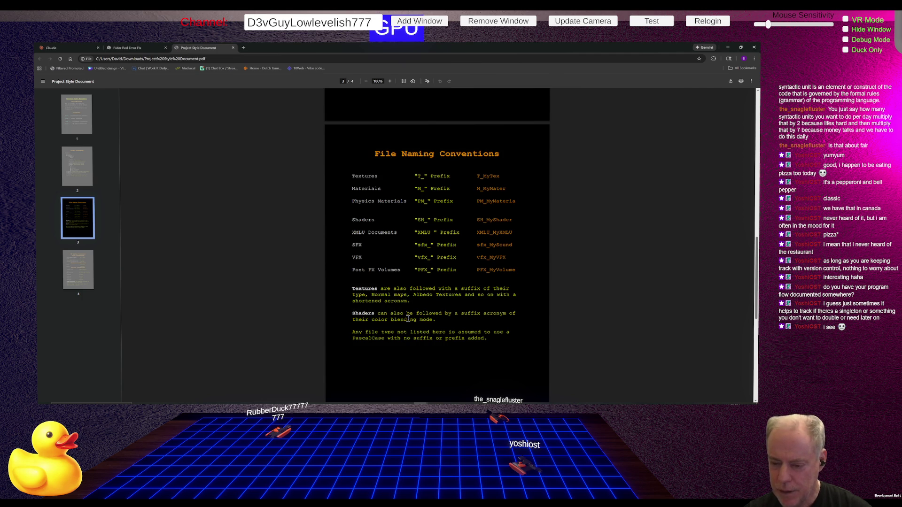
{"action": "scroll", "coordinate": [443, 318], "scroll_direction": "down", "scroll_amount": 2}
{"action": "scroll", "coordinate": [443, 318], "scroll_direction": "down", "scroll_amount": 4}
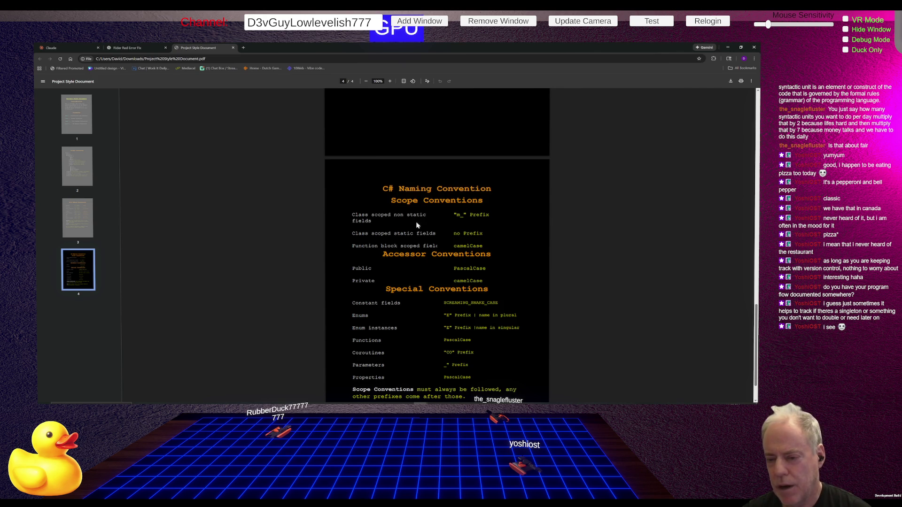
{"action": "mouse_move", "coordinate": [364, 212]}
{"action": "left_mouse_down"}
{"action": "mouse_move", "coordinate": [430, 226]}
{"action": "mouse_move", "coordinate": [388, 229]}
{"action": "mouse_move", "coordinate": [398, 223]}
{"action": "mouse_move", "coordinate": [371, 220]}
{"action": "left_mouse_up"}
{"action": "left_click", "coordinate": [393, 227]}
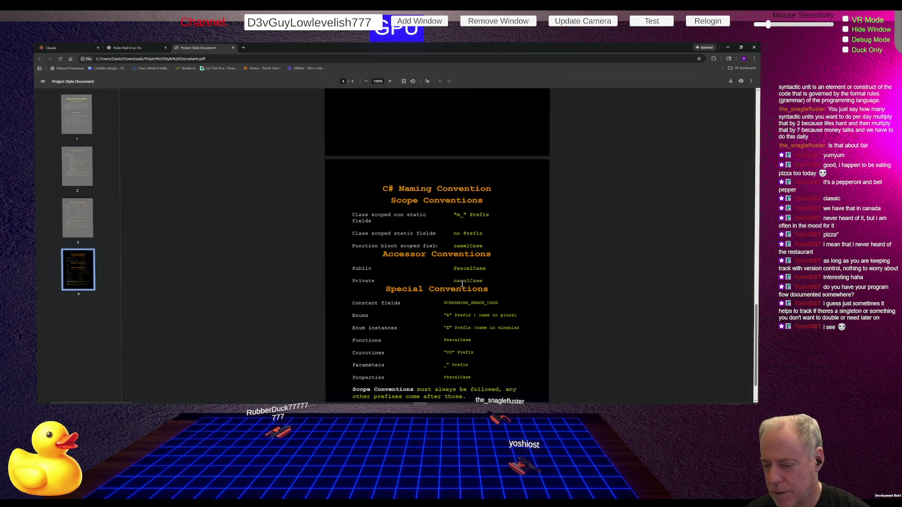
{"action": "scroll", "coordinate": [491, 286], "scroll_direction": "down", "scroll_amount": 1}
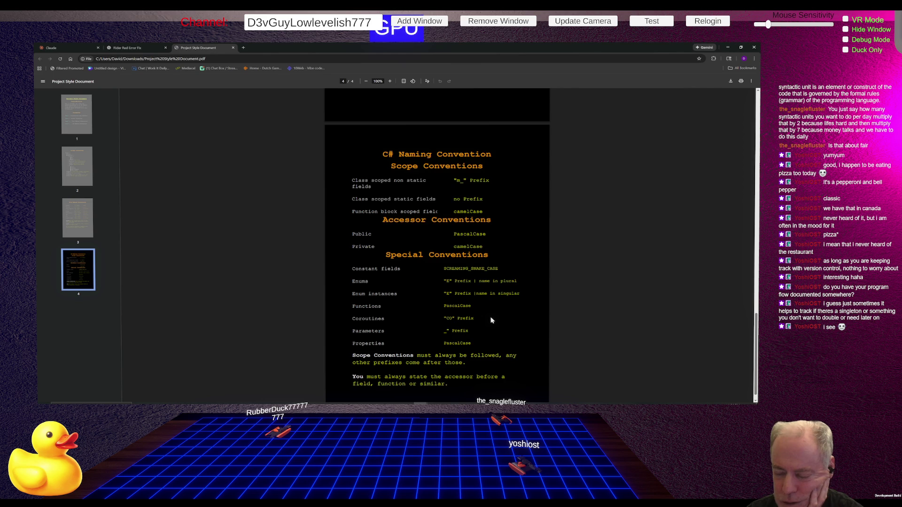
{"action": "scroll", "coordinate": [503, 310], "scroll_direction": "down", "scroll_amount": 1}
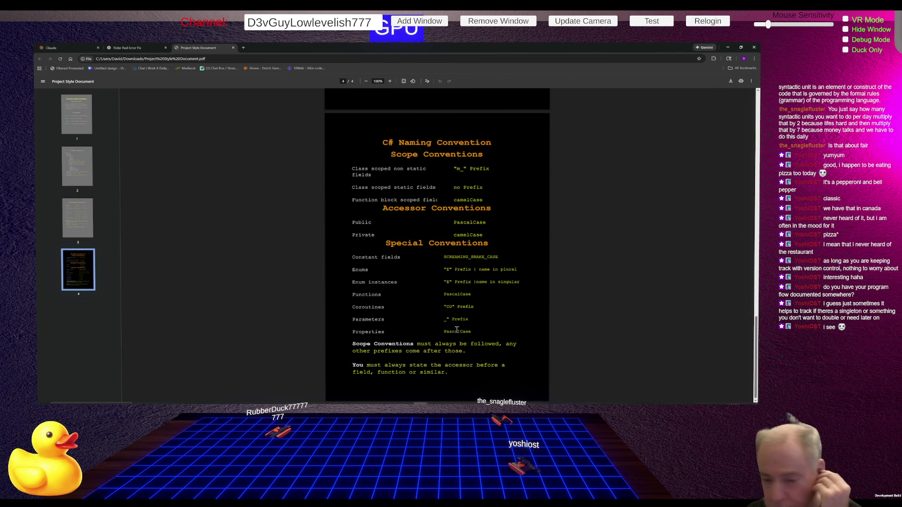
{"action": "left_click", "coordinate": [125, 49]}
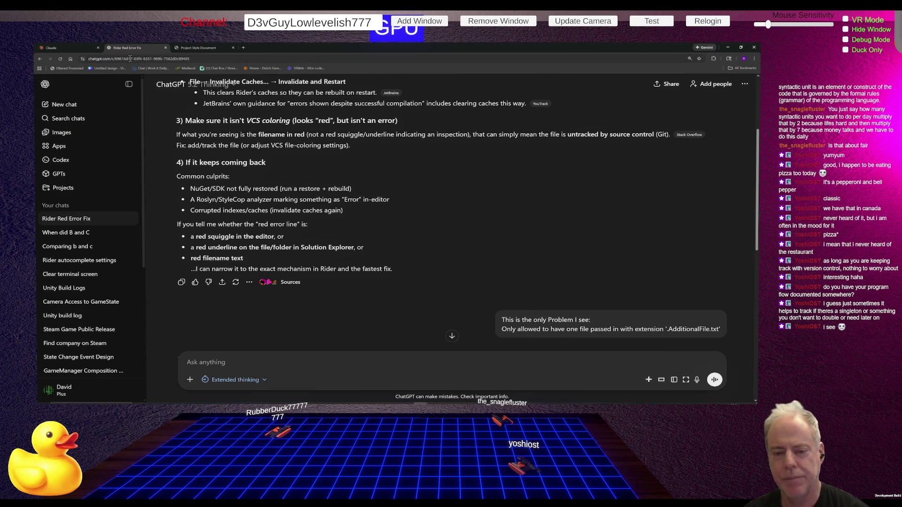
- Move via Unity to Rider's CrossPlatformManager.cs at the SetVrCameraActive method
{"action": "key", "text": "alt+Tab"}
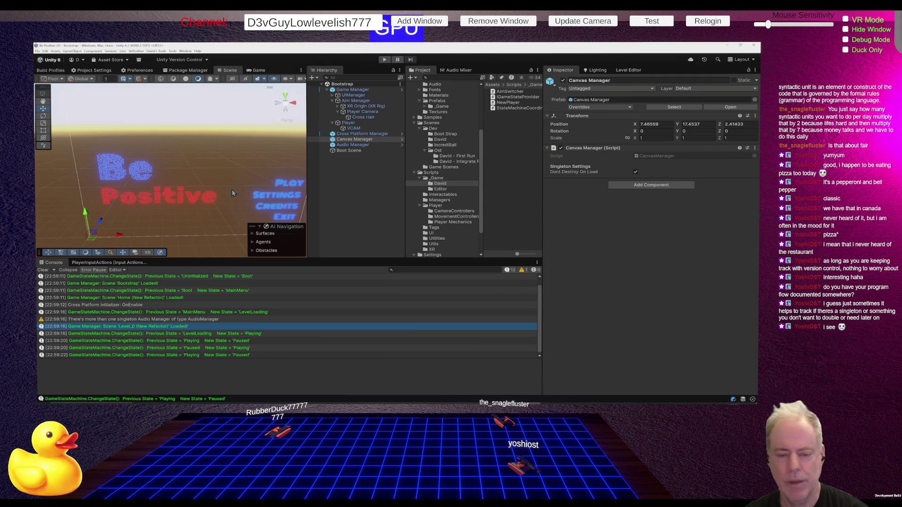
{"action": "key", "text": "alt+Tab"}
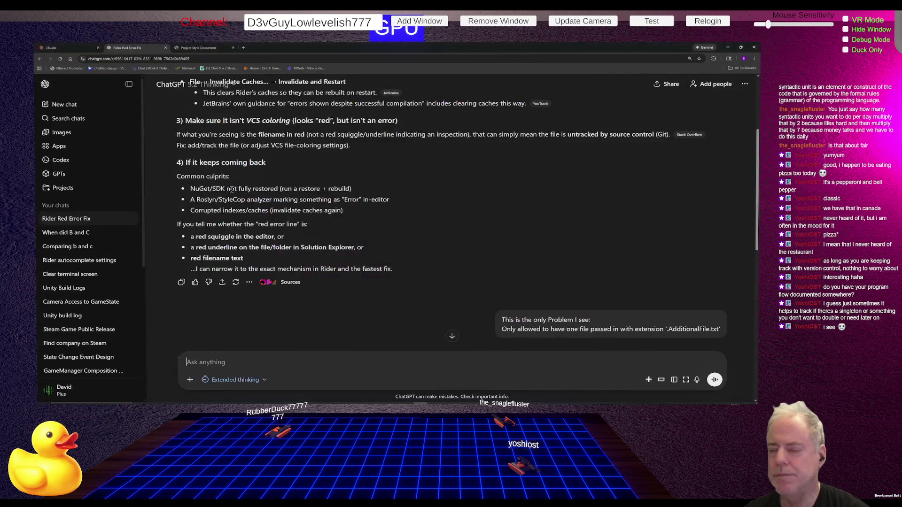
{"action": "key", "text": "alt+Tab"}
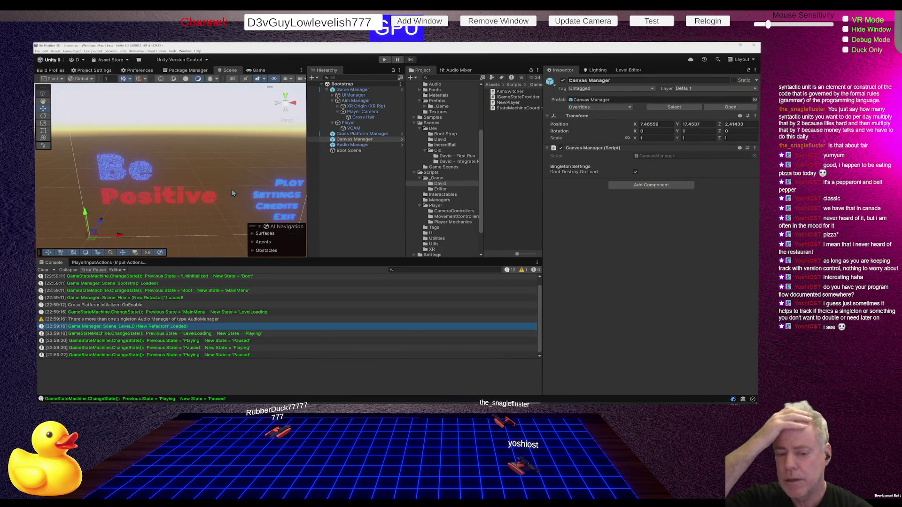
{"action": "key", "text": "alt+Tab"}
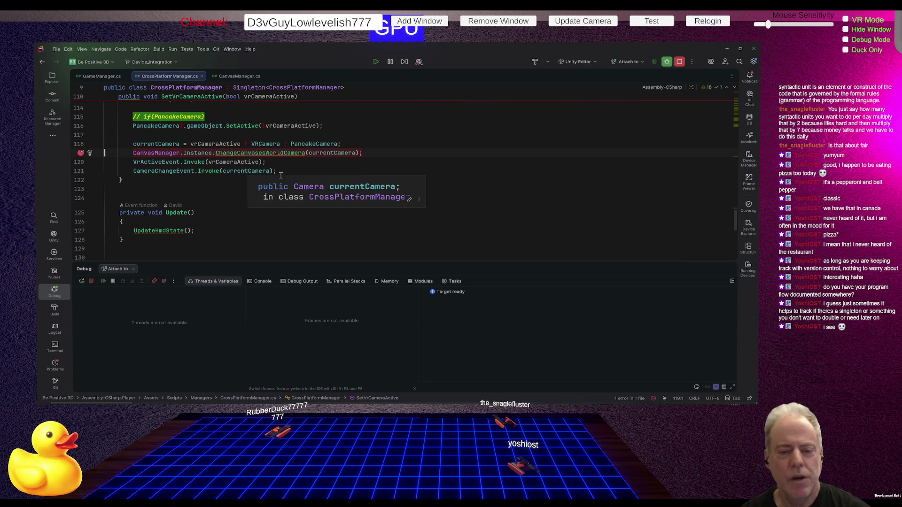
- Review CrossPlatformManager's camera code and GameManager's Boot-case Initialize call, then return to Unity
{"action": "scroll", "coordinate": [489, 174], "scroll_direction": "up", "scroll_amount": 2}
{"action": "scroll", "coordinate": [489, 173], "scroll_direction": "up", "scroll_amount": 1}
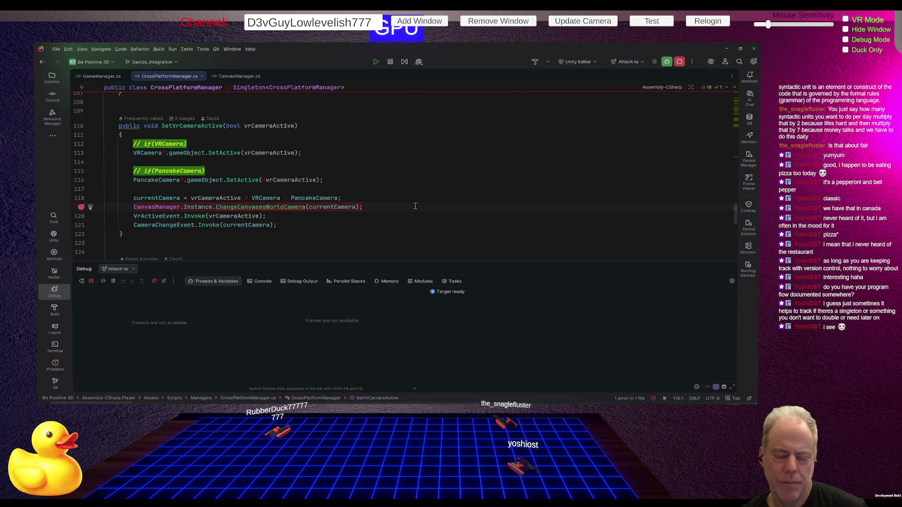
{"action": "left_click", "coordinate": [102, 77]}
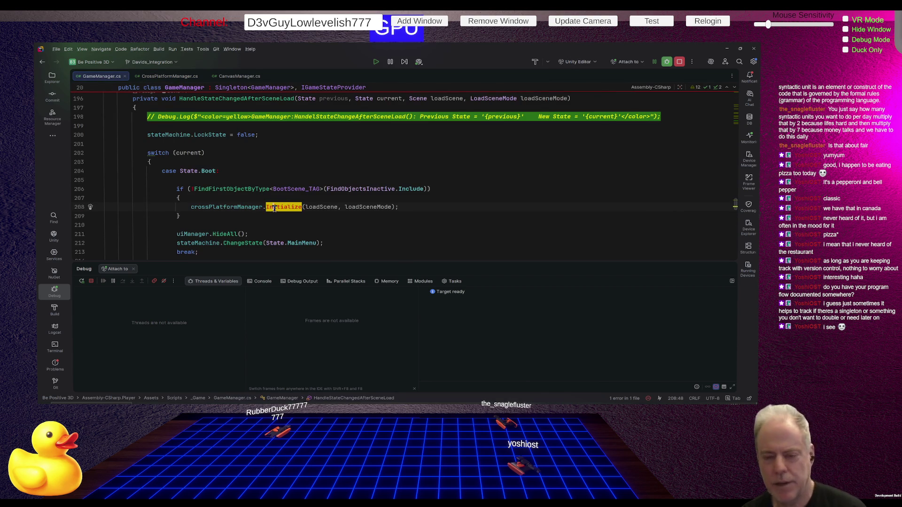
{"action": "key", "text": "alt+Tab"}
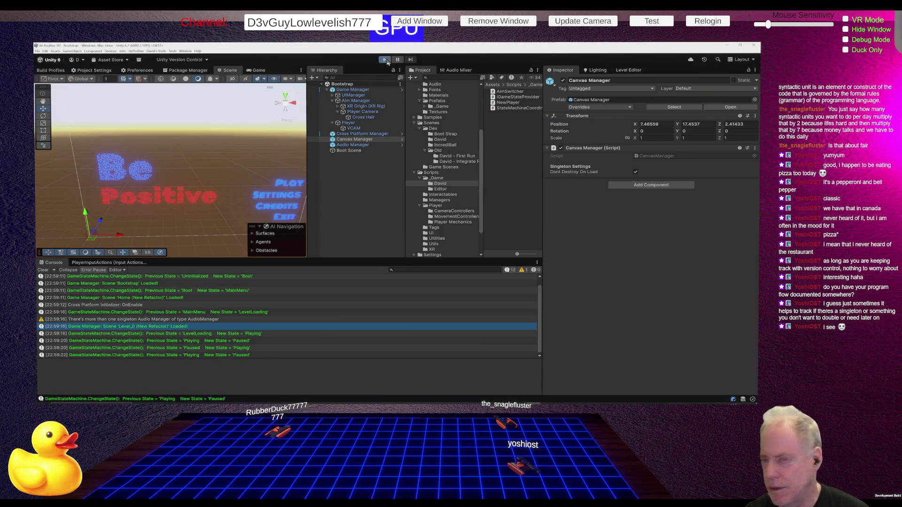
- Start play mode so Rider's debugger halts at the line 119 breakpoint in SetVrCameraActive
{"action": "left_click", "coordinate": [385, 59]}
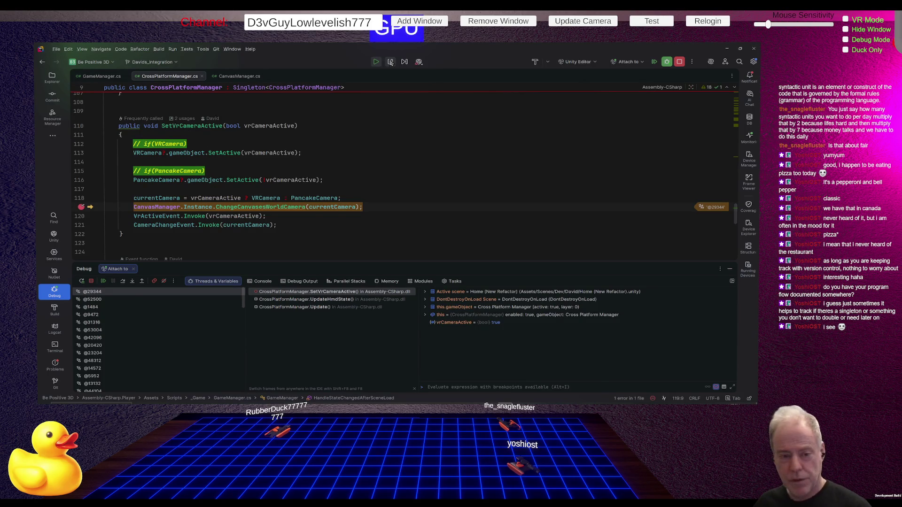
- Remove the line 119 breakpoint and resume the paused game
{"action": "left_click", "coordinate": [81, 207]}
{"action": "left_click", "coordinate": [104, 280]}
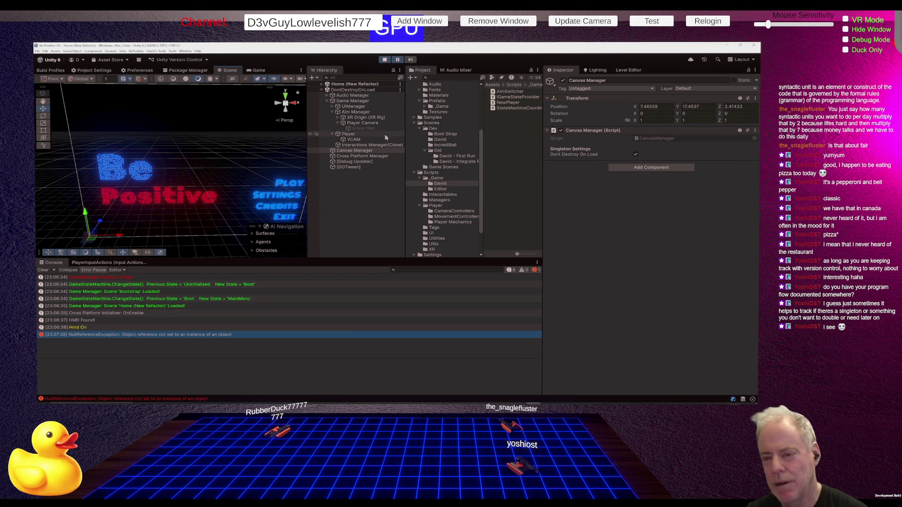
- Stop play mode, open the Home (New Refactor) scene, then reopen the Bootstrap scene
{"action": "key", "text": "ctrl+p"}
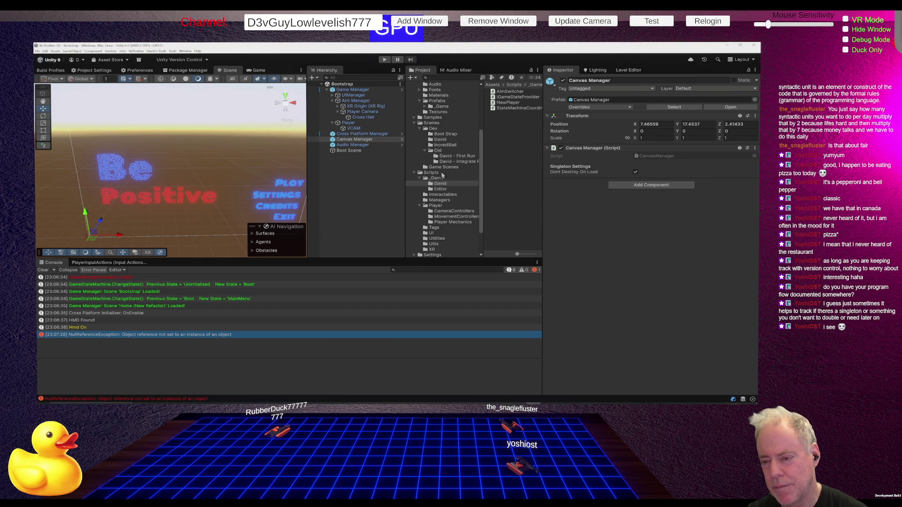
{"action": "left_click", "coordinate": [442, 140]}
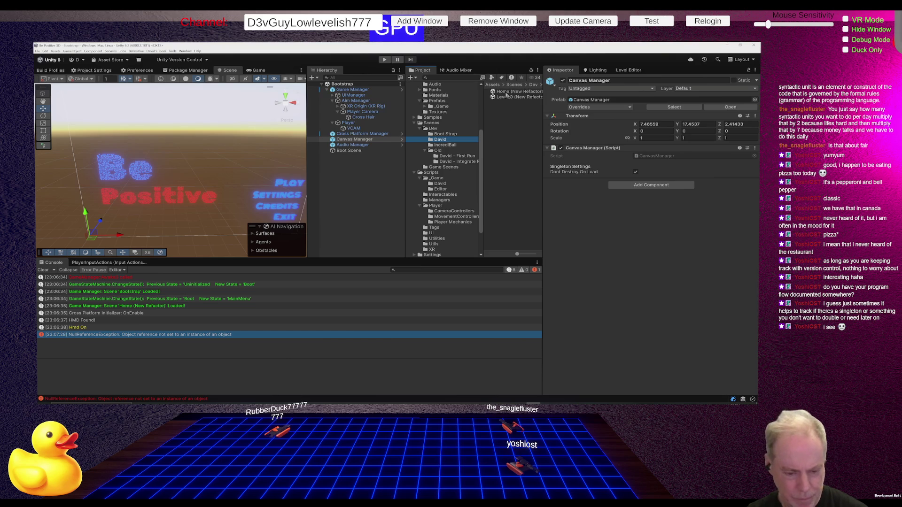
{"action": "double_click", "coordinate": [507, 93]}
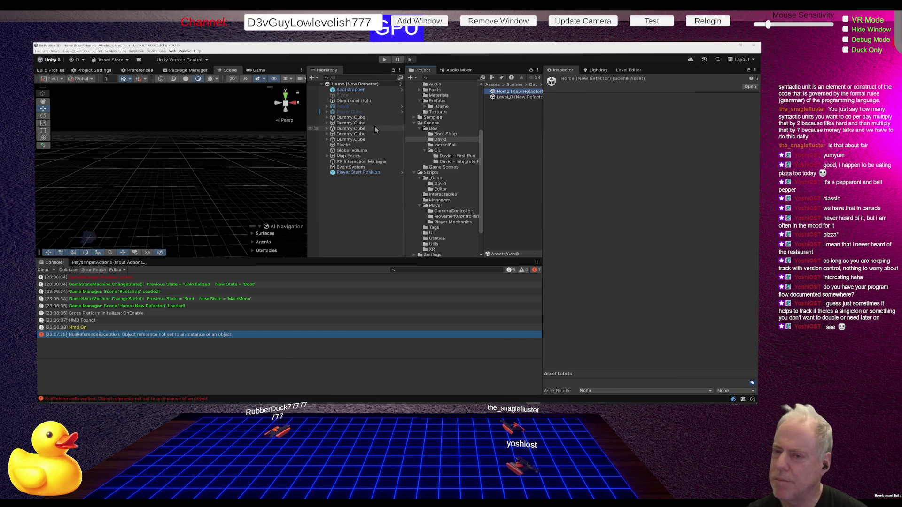
{"action": "left_click", "coordinate": [450, 134]}
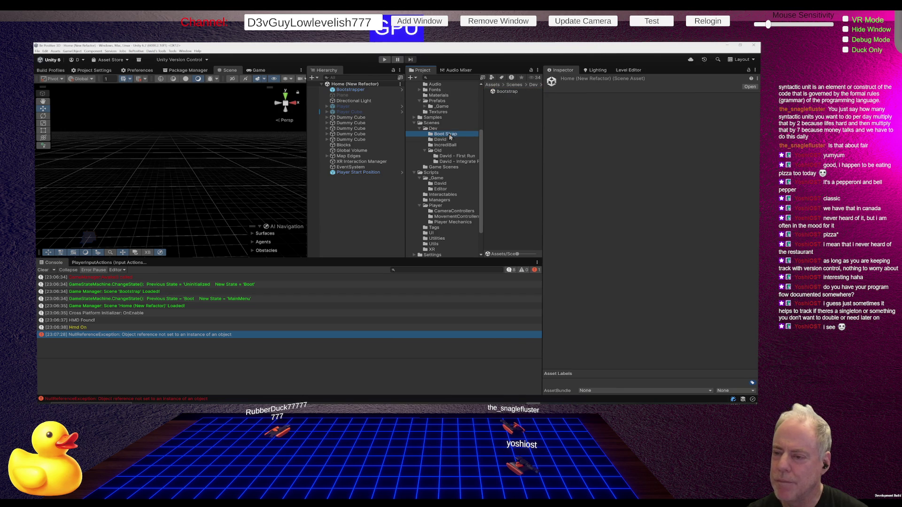
{"action": "double_click", "coordinate": [508, 92]}
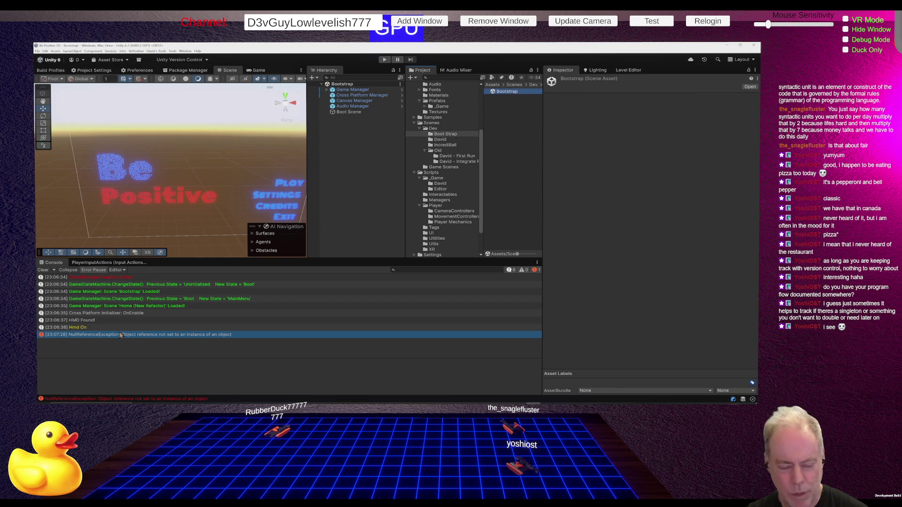
- Jump from the 'Cross Platform Initializer: OnEnable' console log to CrossPlatformInitializer.cs's Start method
{"action": "left_click", "coordinate": [92, 321]}
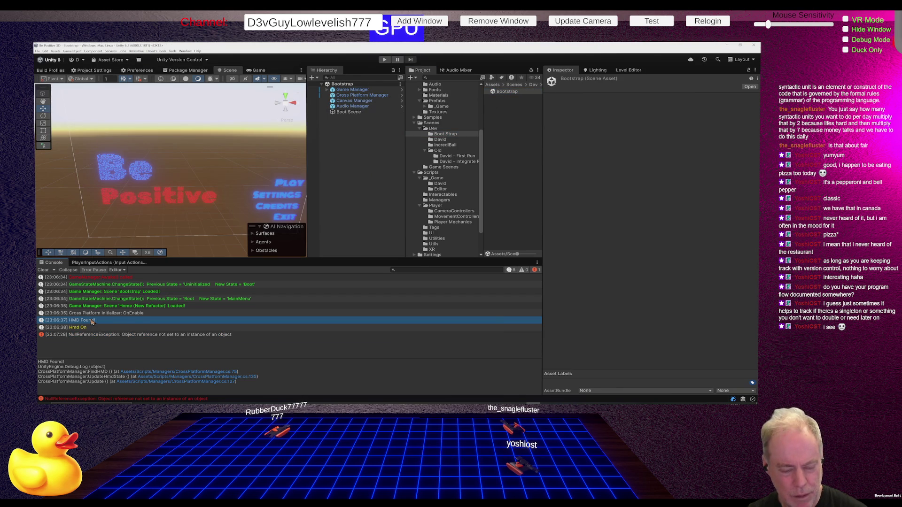
{"action": "left_click", "coordinate": [114, 313]}
{"action": "double_click", "coordinate": [114, 314]}
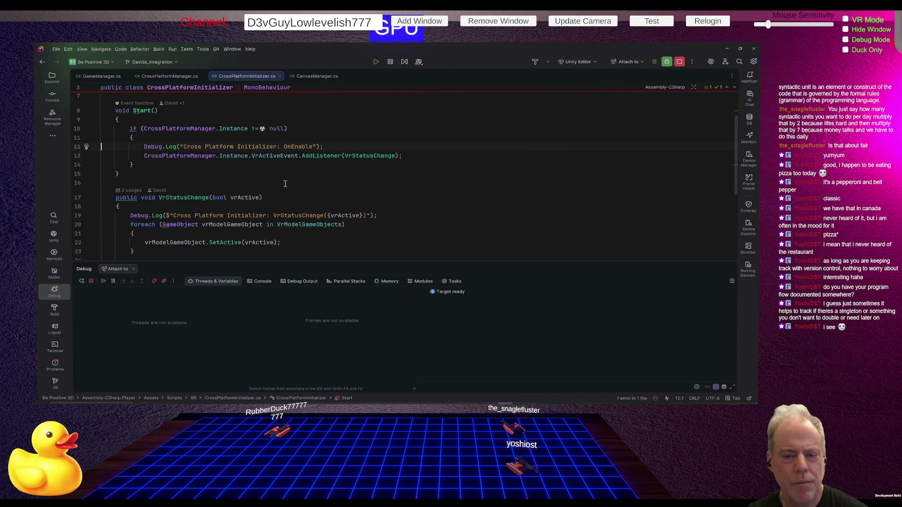
{"action": "scroll", "coordinate": [285, 184], "scroll_direction": "up", "scroll_amount": 1}
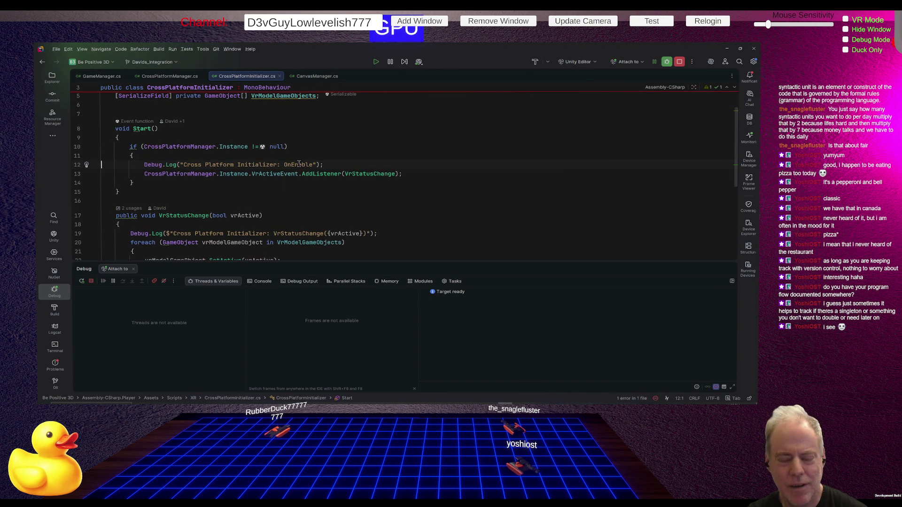
- Change the line 12 log text to 'Cross Platform Initializer: Start()' and return to ChatGPT
{"action": "double_click", "coordinate": [299, 164]}
{"action": "type", "text": "S"}
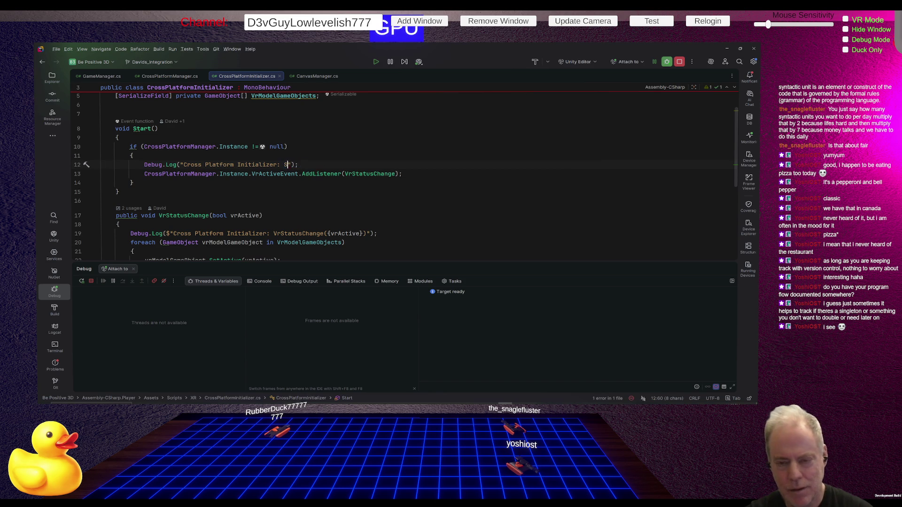
{"action": "type", "text": "tart"}
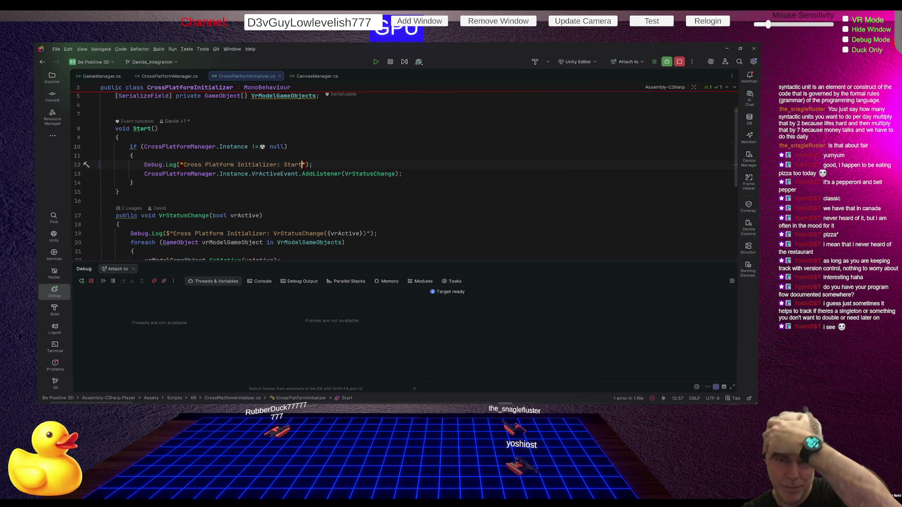
{"action": "type", "text": "()"}
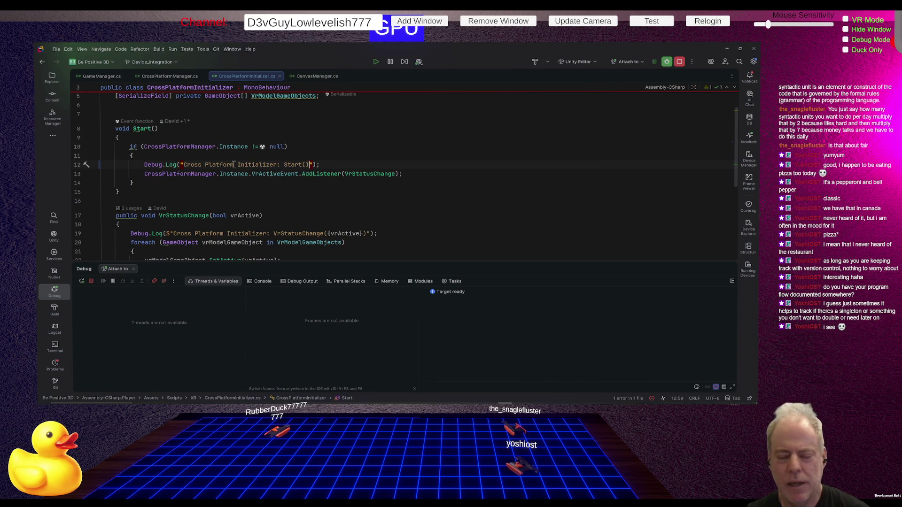
{"action": "key", "text": "alt+Tab"}
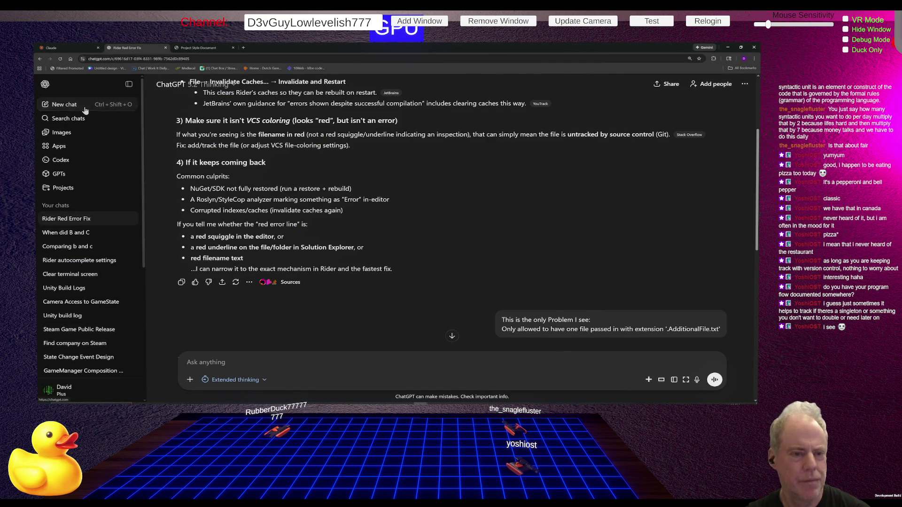
- Ask Claude 'Unity does Start get called on a DontDestroyOnLoad GameObject after Scene load?', then return to Rider
{"action": "left_click", "coordinate": [71, 104]}
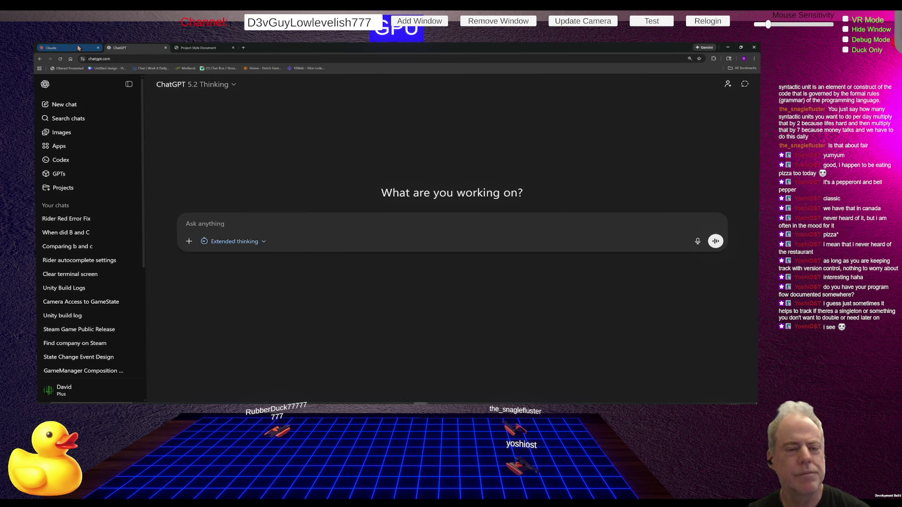
{"action": "left_click", "coordinate": [75, 47]}
{"action": "type", "text": "Unity: does"}
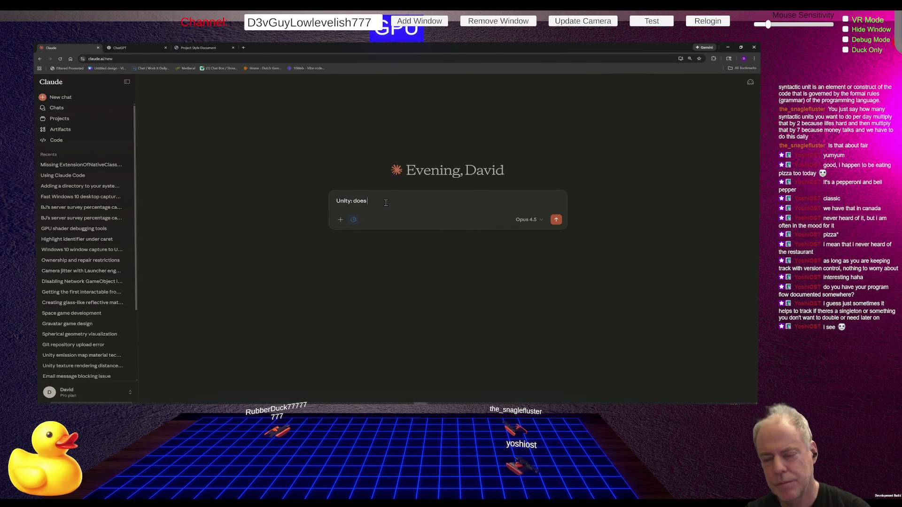
{"action": "type", "text": " Start "}
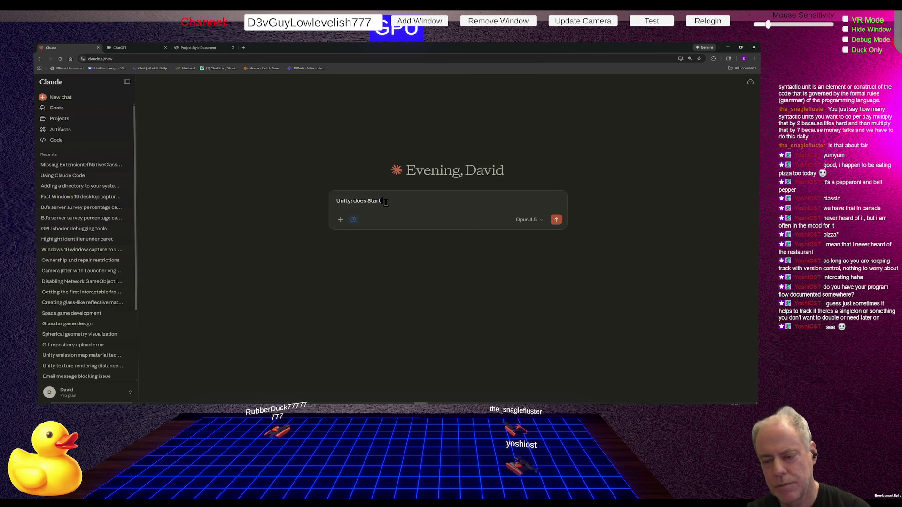
{"action": "type", "text": "get cal"}
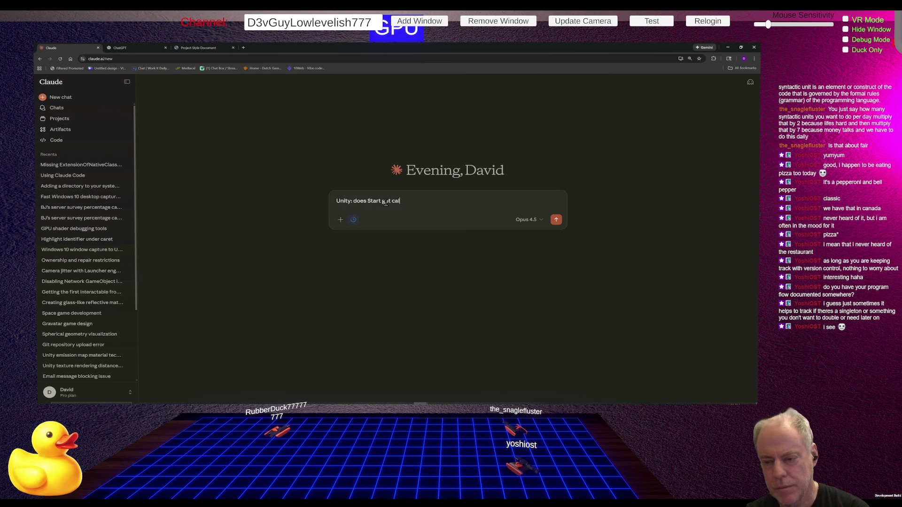
{"action": "type", "text": "led on a D"}
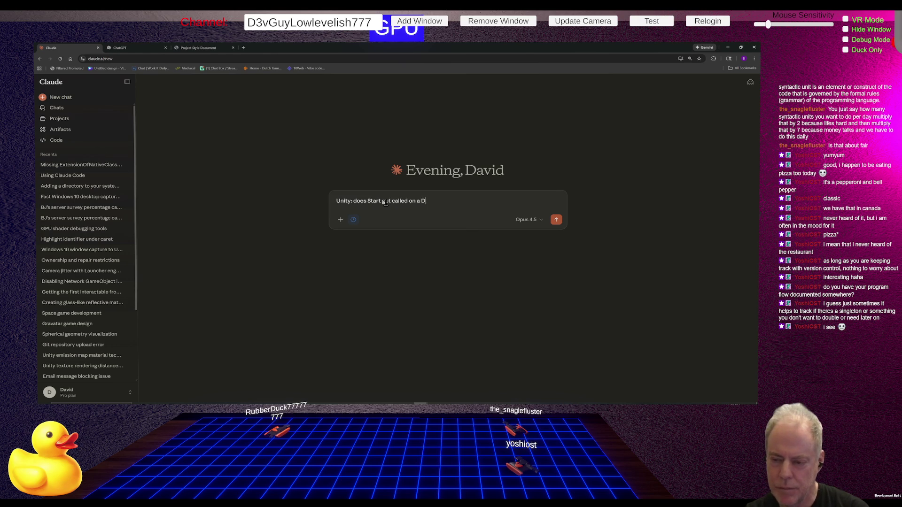
{"action": "type", "text": "eon"}
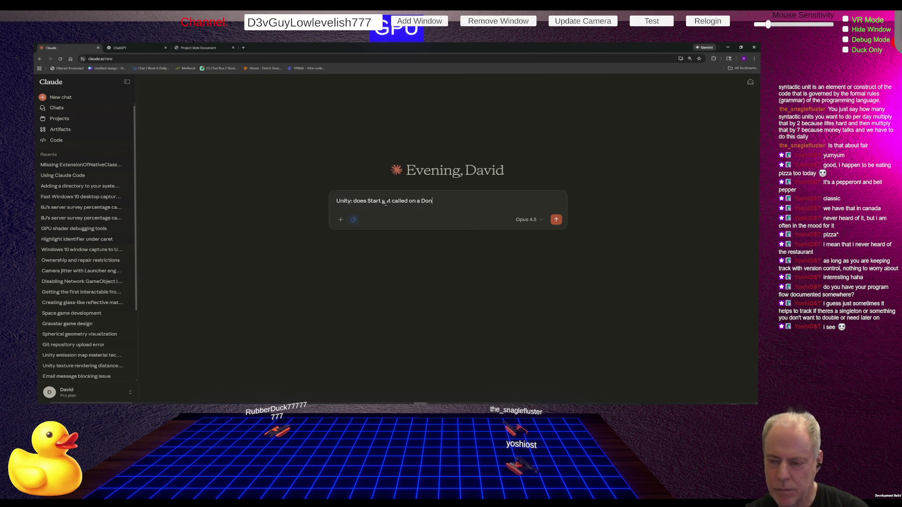
{"action": "type", "text": "Destr"}
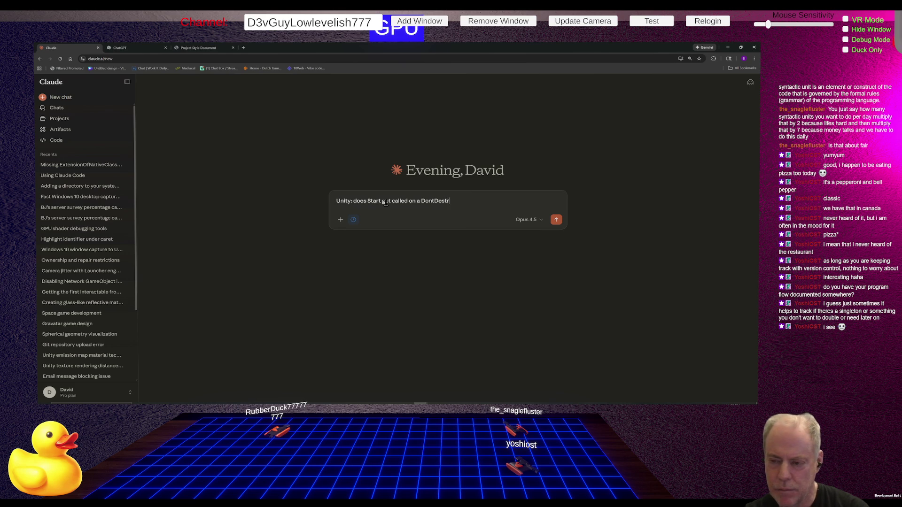
{"action": "type", "text": "oyOnL"}
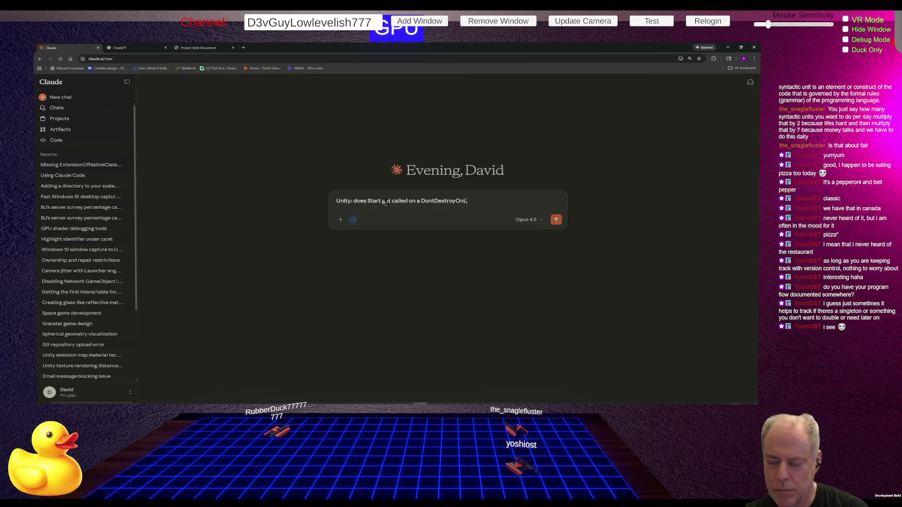
{"action": "type", "text": "oad a"}
{"action": "key", "text": "BackSpace"}
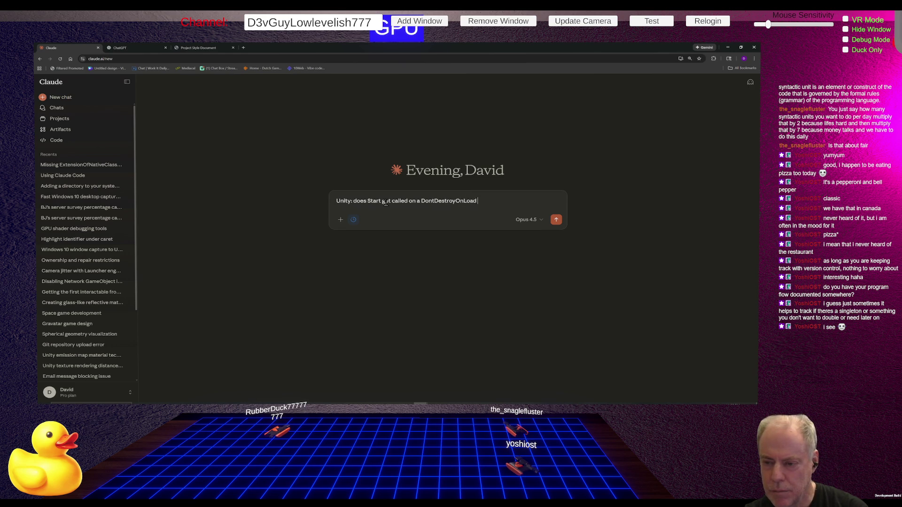
{"action": "type", "text": "O"}
{"action": "key", "text": "BackSpace"}
{"action": "type", "text": "GameObject after Scene load?"}
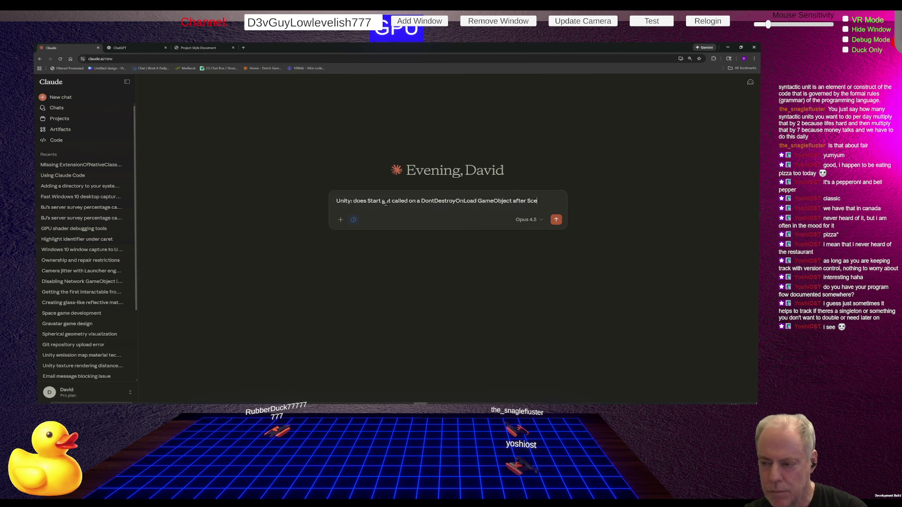
{"action": "key", "text": "Return"}
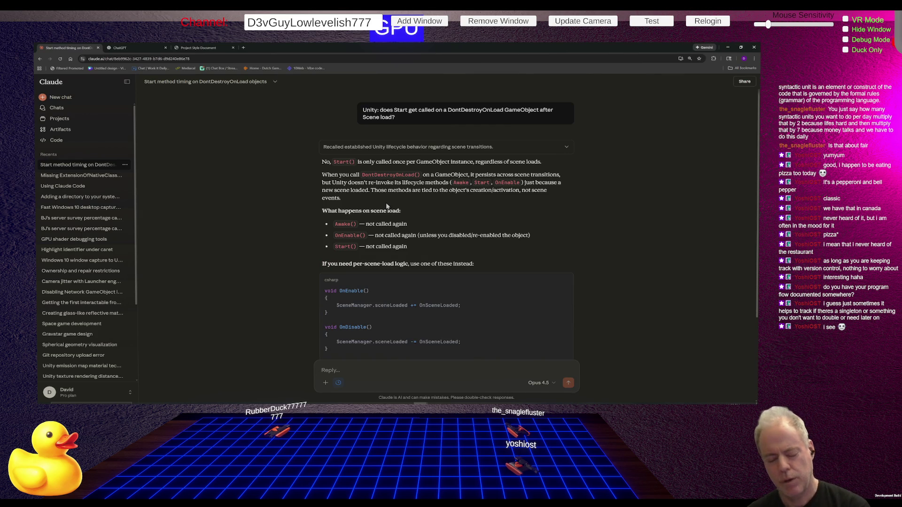
{"action": "key", "text": "alt+Tab"}
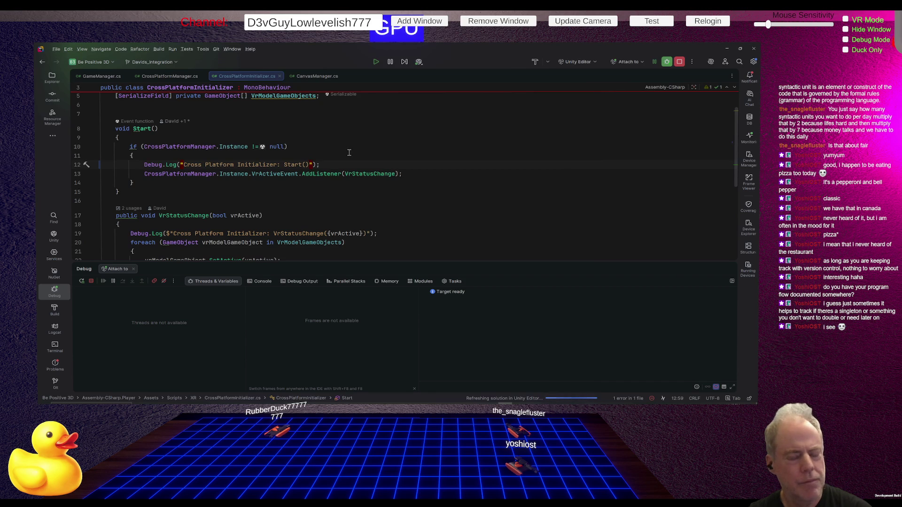
- Run Find Usages on the CrossPlatformInitializer class and scroll through the results
{"action": "scroll", "coordinate": [348, 153], "scroll_direction": "up", "scroll_amount": 2}
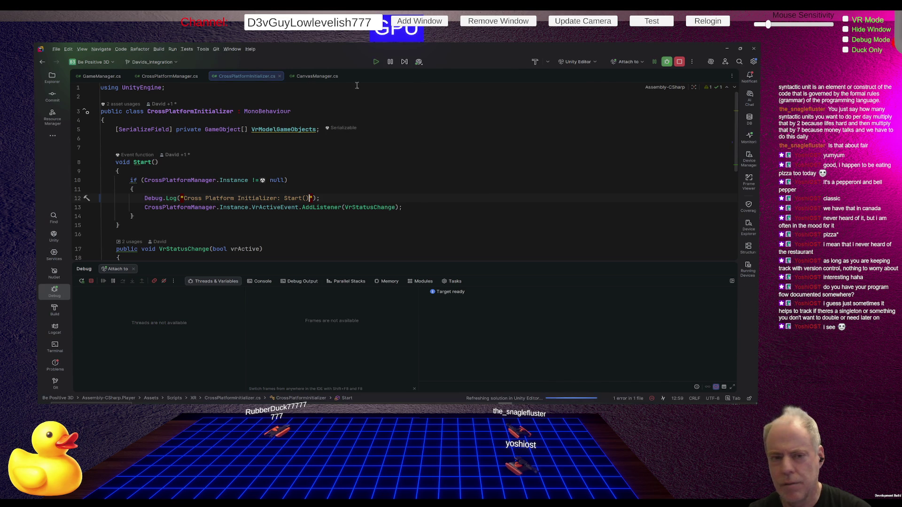
{"action": "right_click", "coordinate": [209, 112]}
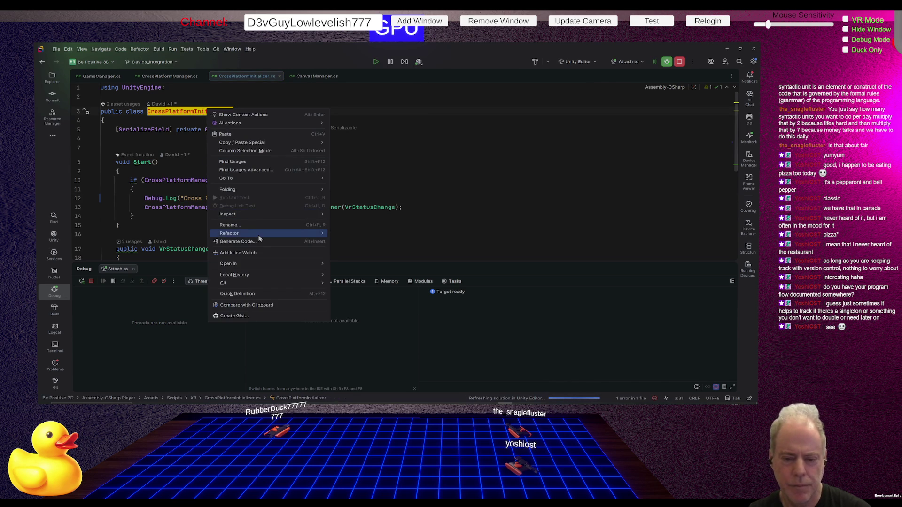
{"action": "left_click", "coordinate": [249, 162]}
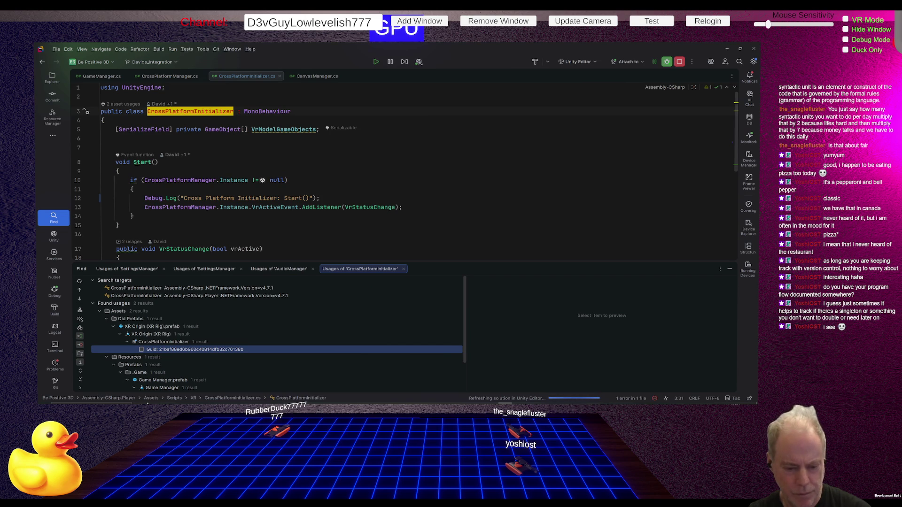
{"action": "scroll", "coordinate": [293, 320], "scroll_direction": "down", "scroll_amount": 1}
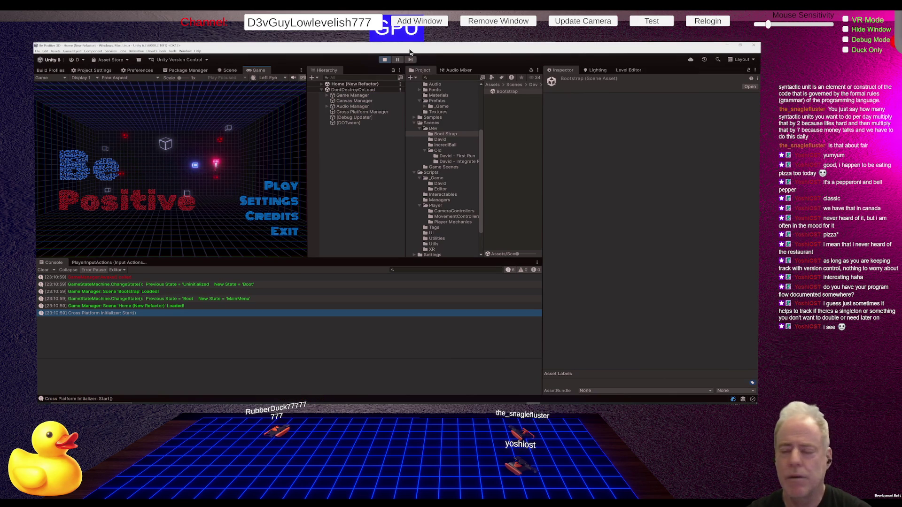
- Stop play mode, open the Home (New Refactor) scene from Scenes/Dev/David and inspect its XR Interaction Manager
{"action": "left_click", "coordinate": [385, 59]}
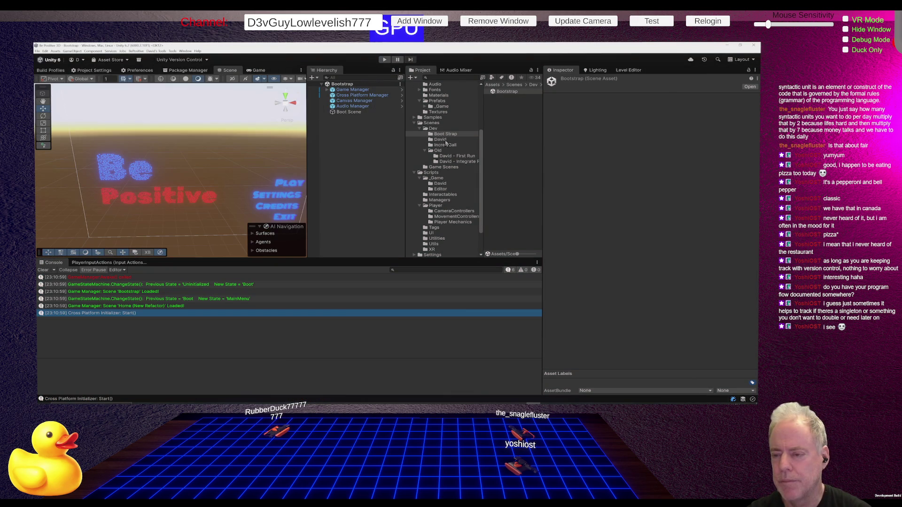
{"action": "left_click", "coordinate": [449, 141]}
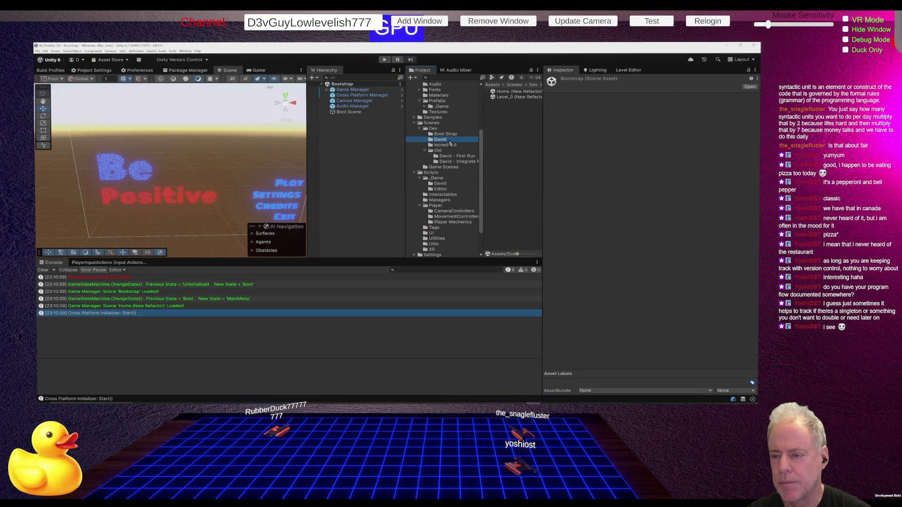
{"action": "double_click", "coordinate": [512, 93]}
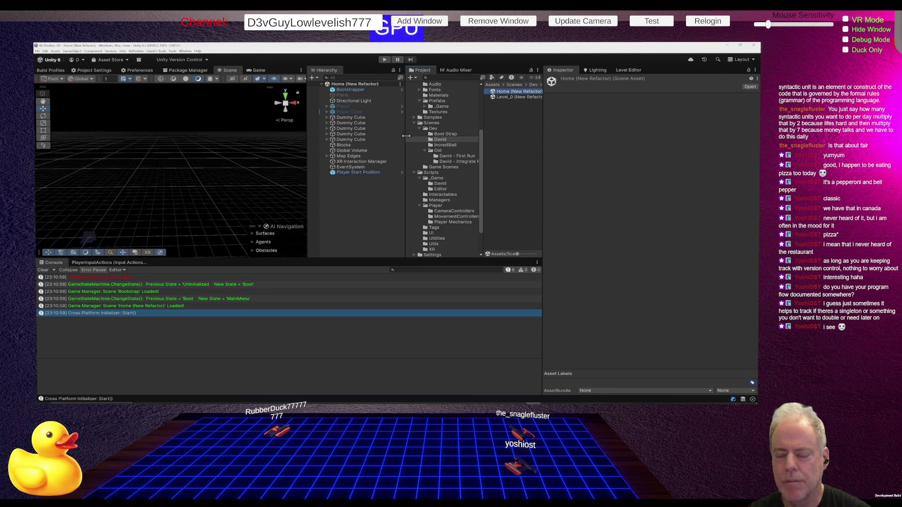
{"action": "left_click", "coordinate": [365, 161]}
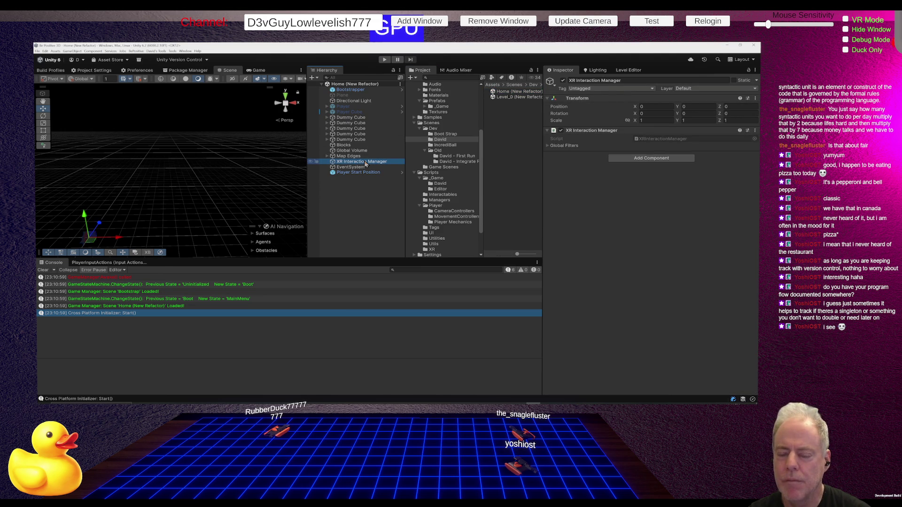
{"action": "key", "text": "alt+Tab"}
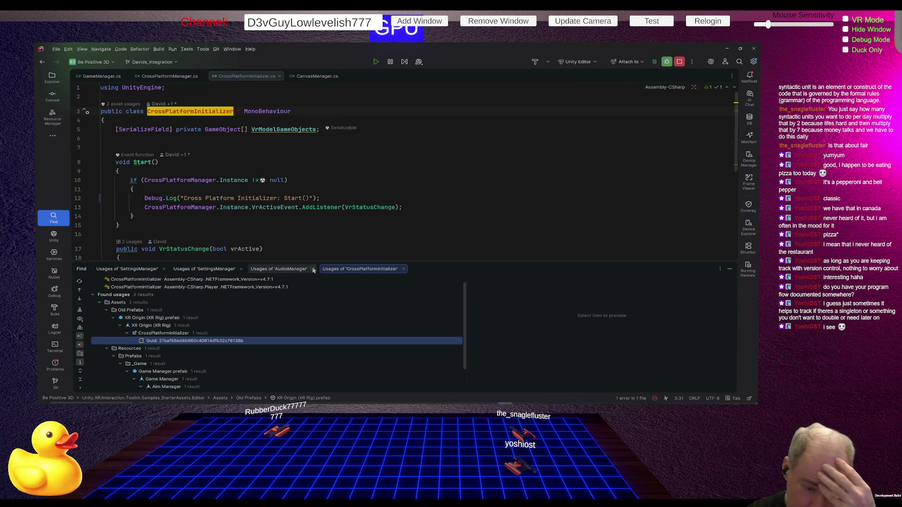
- Add a breakpoint on line 10's CrossPlatformManager.Instance null check in CrossPlatformInitializer.cs
{"action": "scroll", "coordinate": [277, 305], "scroll_direction": "down", "scroll_amount": 2}
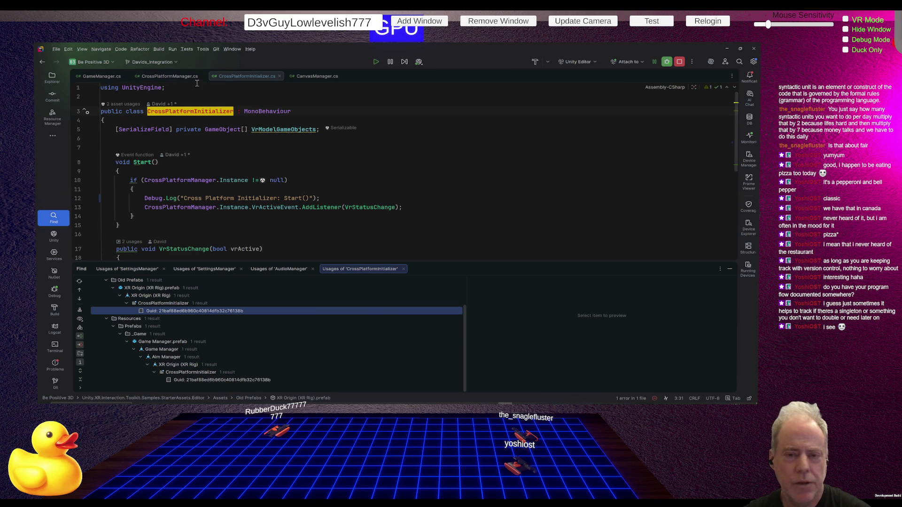
{"action": "left_click", "coordinate": [220, 85]}
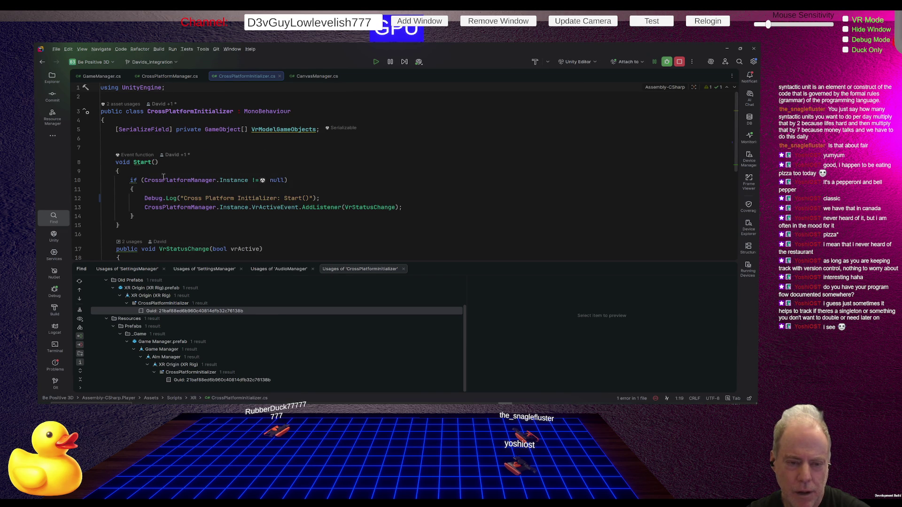
{"action": "left_click", "coordinate": [78, 181]}
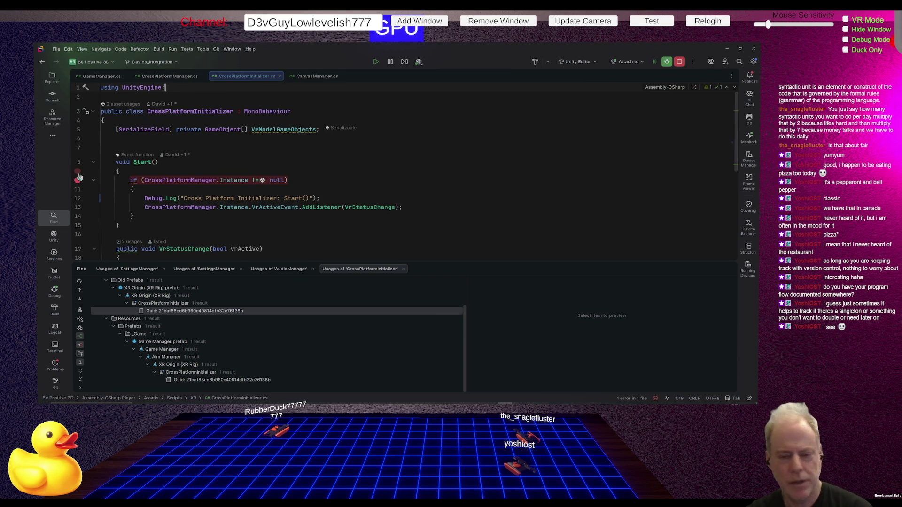
{"action": "key", "text": "alt+Tab"}
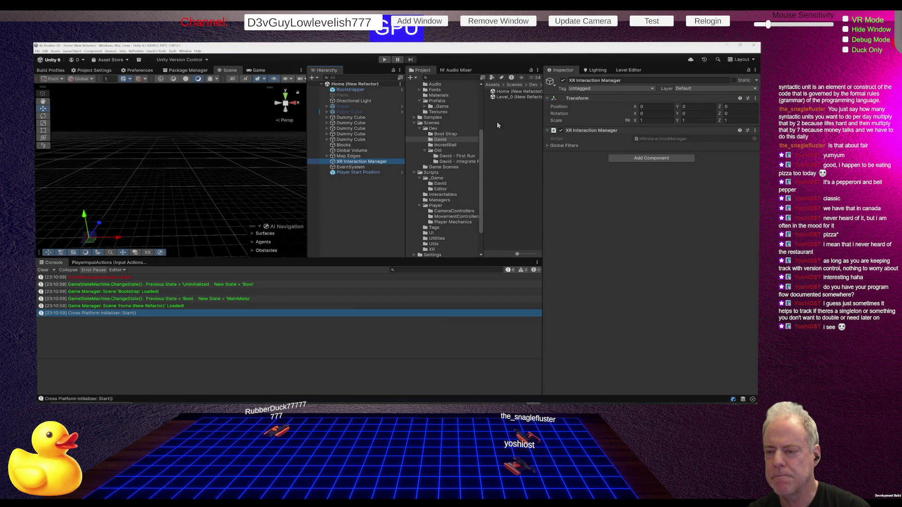
- Open the Bootstrap scene and inspect the Cross Platform Manager and XR Origin (XR Rig) objects
{"action": "left_click", "coordinate": [446, 134]}
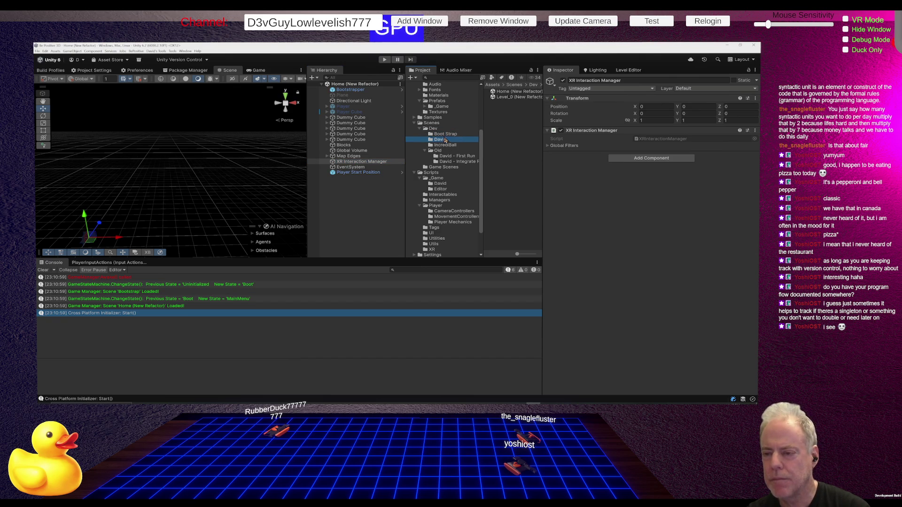
{"action": "double_click", "coordinate": [505, 91]}
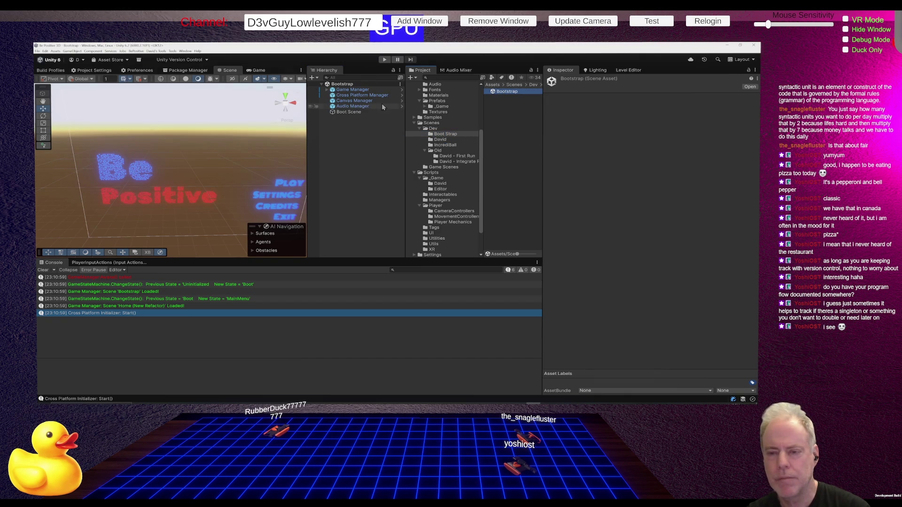
{"action": "left_click", "coordinate": [327, 89]}
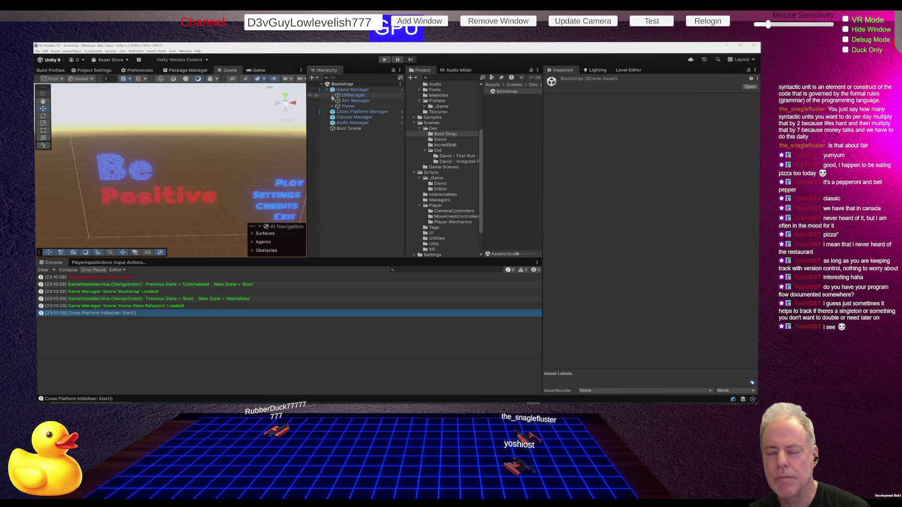
{"action": "left_click", "coordinate": [334, 112]}
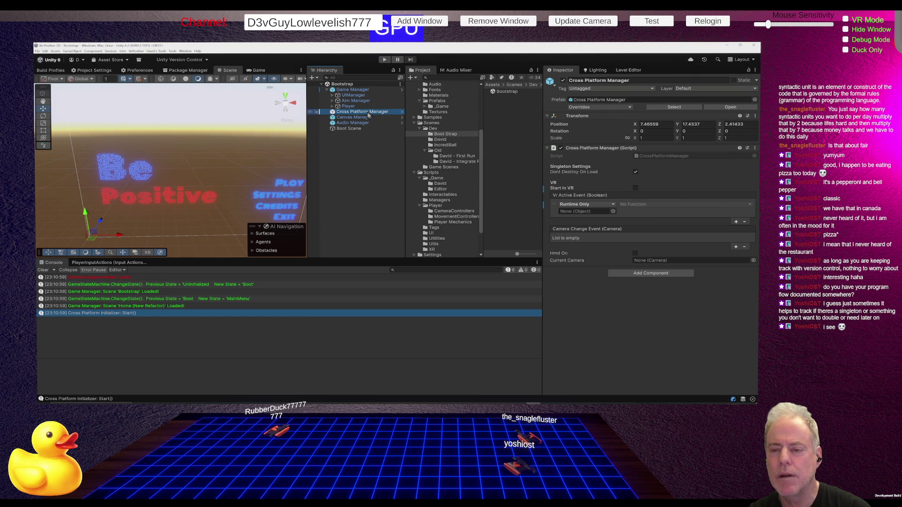
{"action": "left_click", "coordinate": [332, 101]}
{"action": "left_click", "coordinate": [371, 107]}
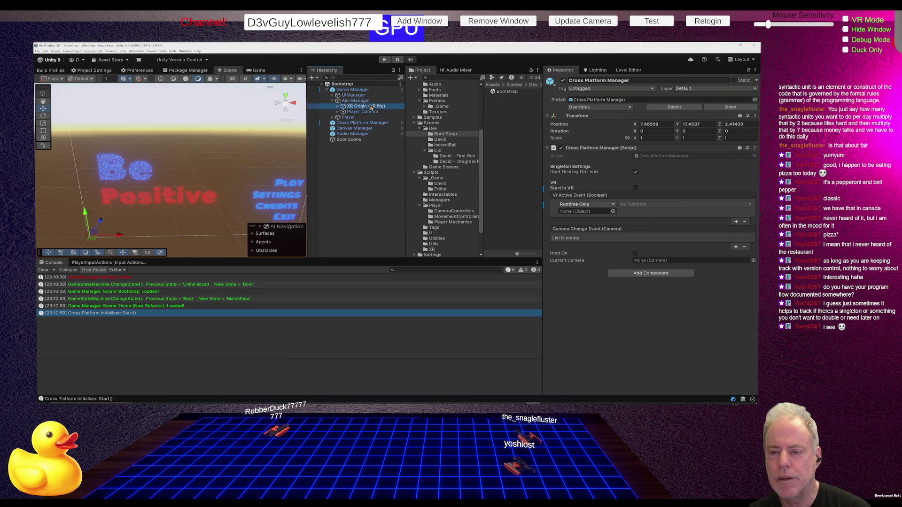
{"action": "left_click", "coordinate": [348, 123]}
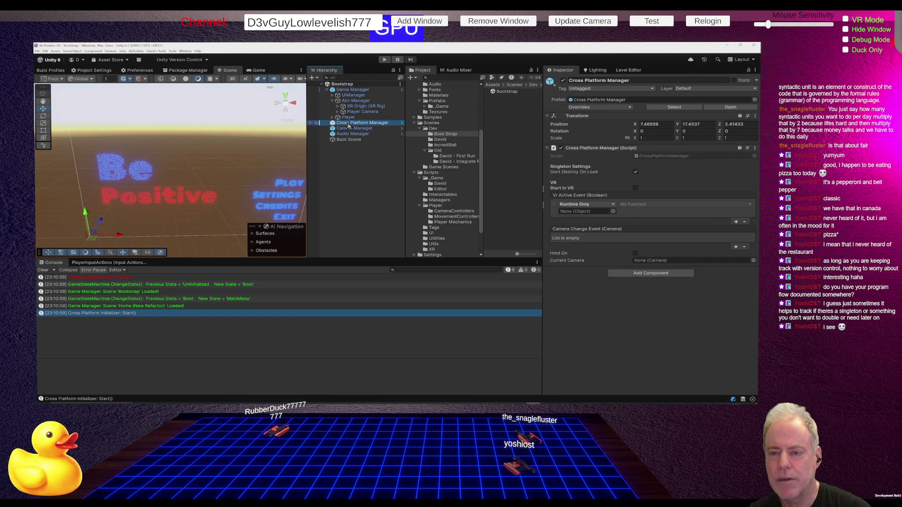
- Collapse the UIManager, Aim Manager and Game Manager hierarchies and clear the Console
{"action": "left_click", "coordinate": [332, 95]}
{"action": "left_click", "coordinate": [332, 95]}
{"action": "left_click", "coordinate": [333, 101]}
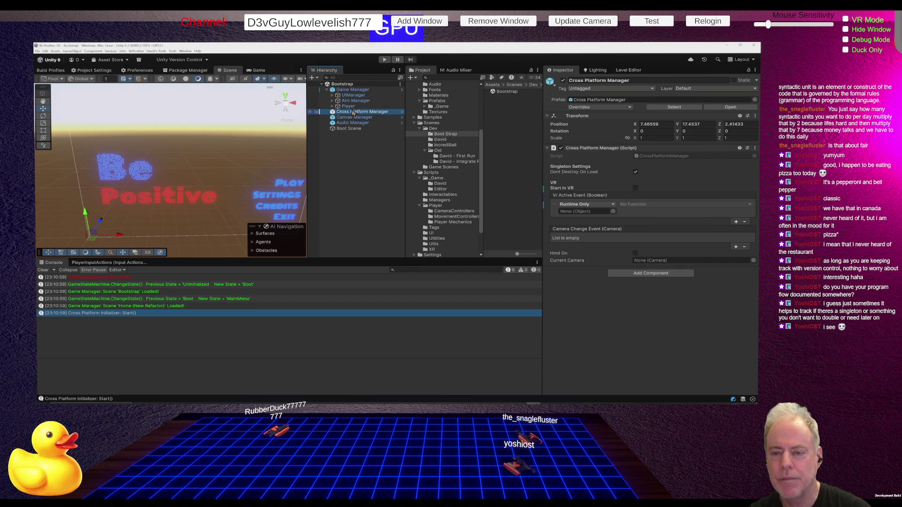
{"action": "left_click", "coordinate": [327, 89]}
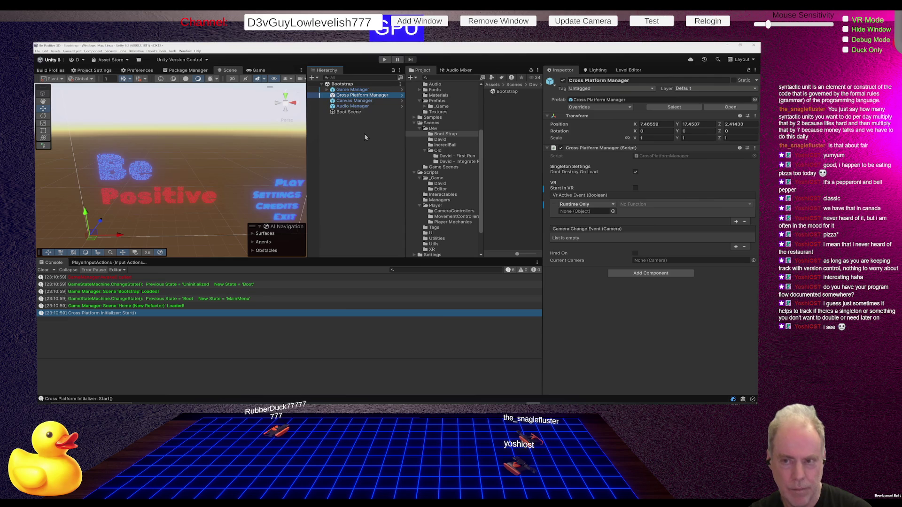
{"action": "left_click", "coordinate": [43, 270]}
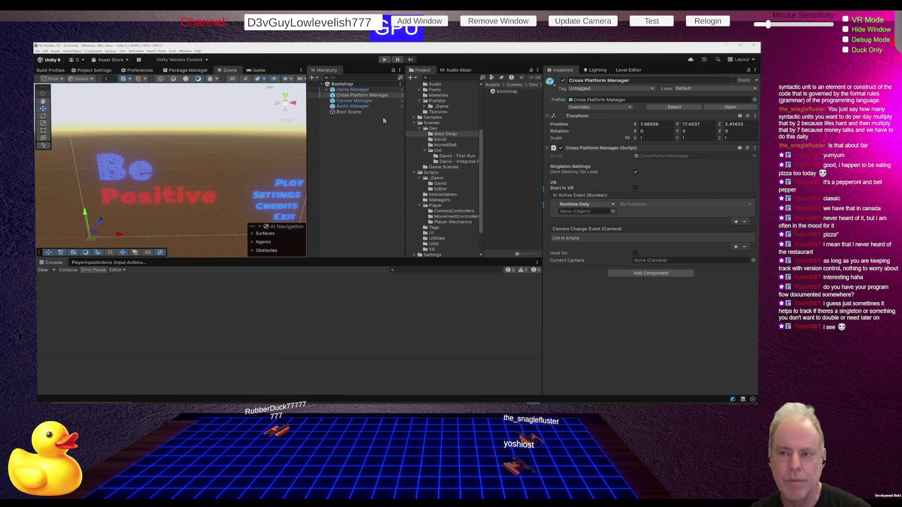
- Run the game, then remove the line 10 breakpoint once it hits and resume execution
{"action": "left_click", "coordinate": [385, 60]}
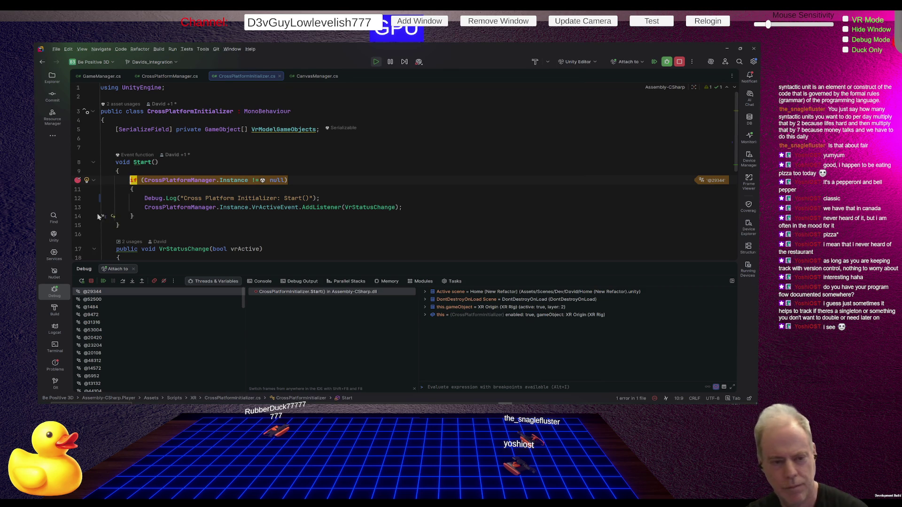
{"action": "left_click", "coordinate": [77, 181]}
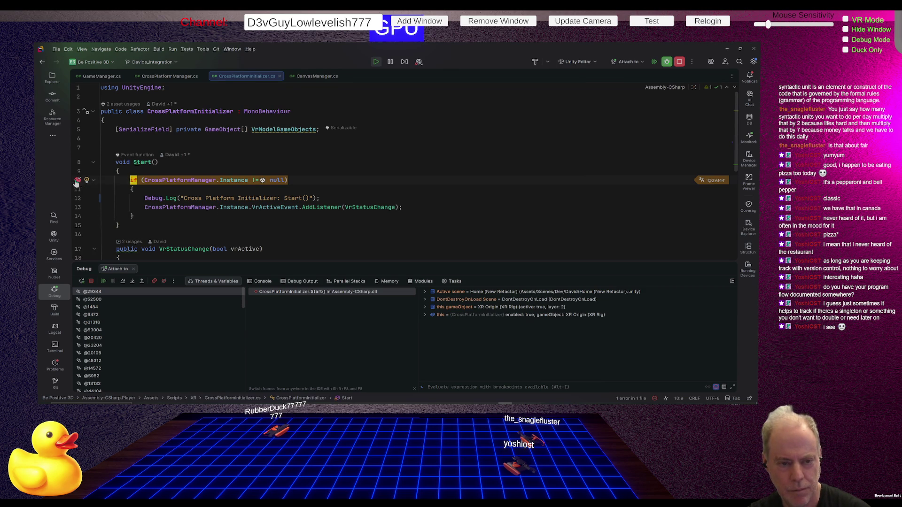
{"action": "left_click", "coordinate": [103, 281]}
{"action": "key", "text": "alt+Tab"}
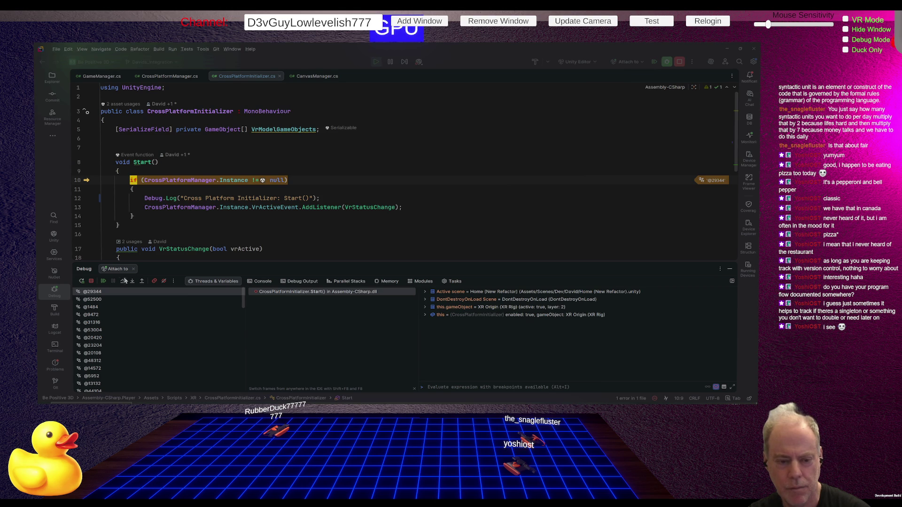
{"action": "left_click", "coordinate": [104, 282]}
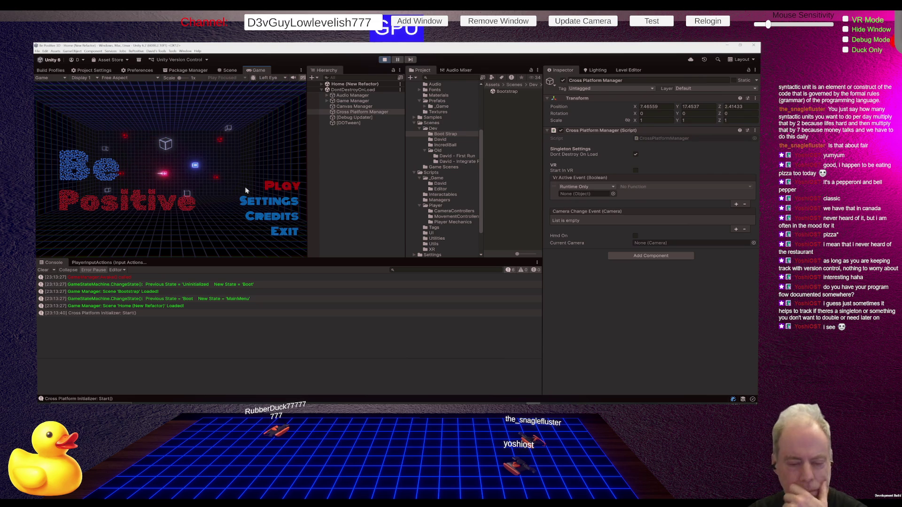
- Stop play mode and open CrossPlatformInitializer.cs from the 'Cross Platform Initializer: Start()' console entry
{"action": "left_click", "coordinate": [383, 59]}
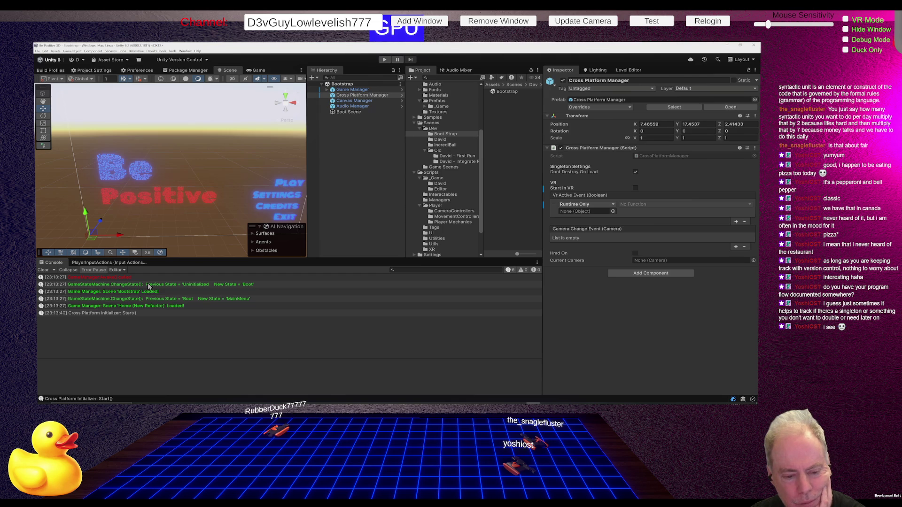
{"action": "left_click", "coordinate": [118, 314]}
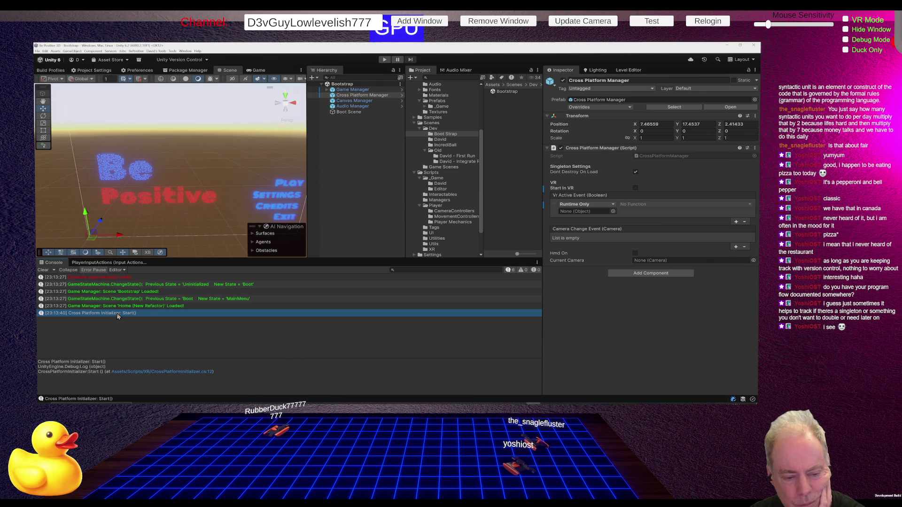
{"action": "double_click", "coordinate": [117, 314]}
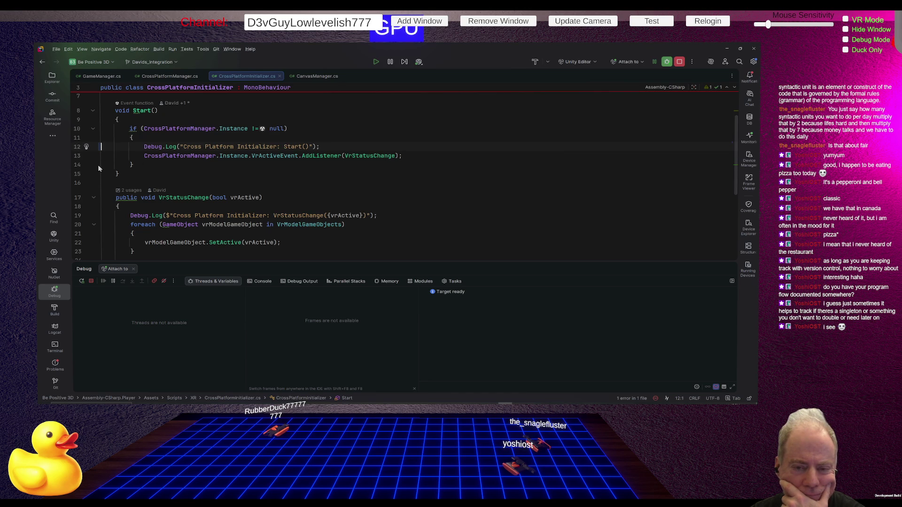
- Add a breakpoint on the line 13 AddListener call and start play mode in Unity
{"action": "left_click", "coordinate": [77, 157]}
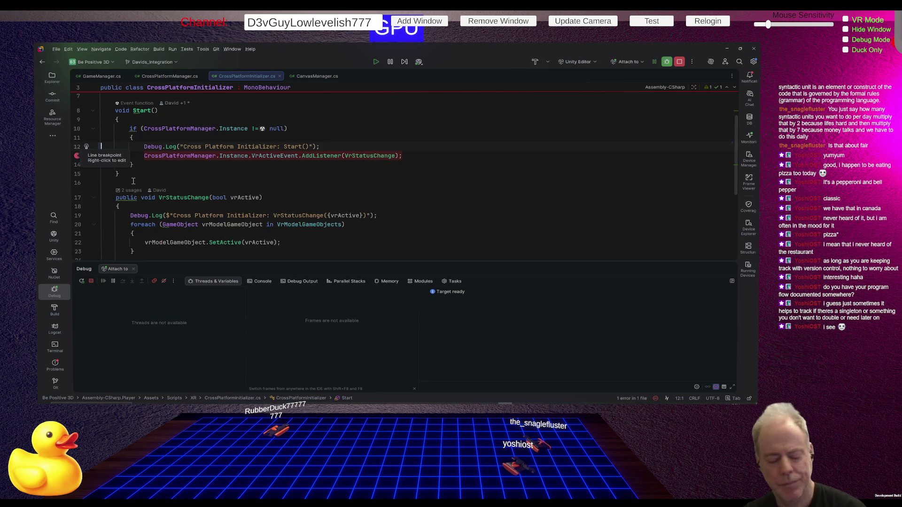
{"action": "key", "text": "alt+Tab"}
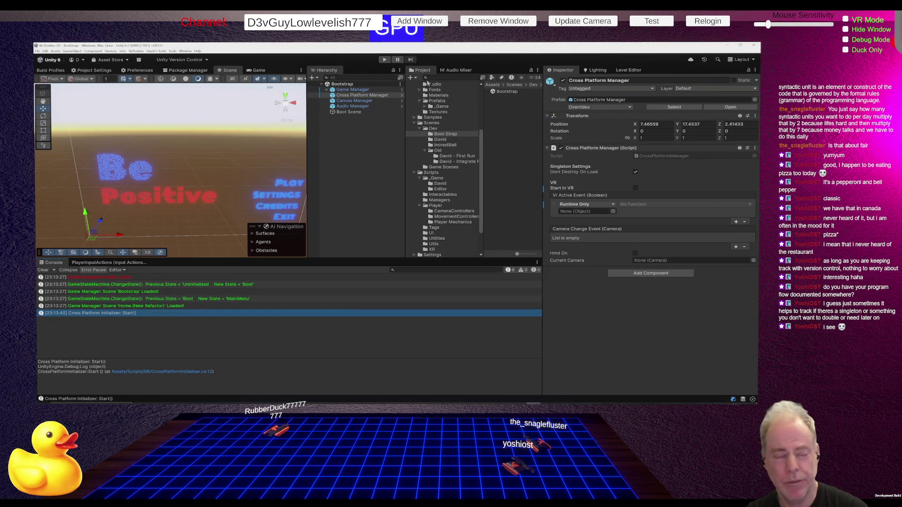
{"action": "left_click", "coordinate": [383, 60]}
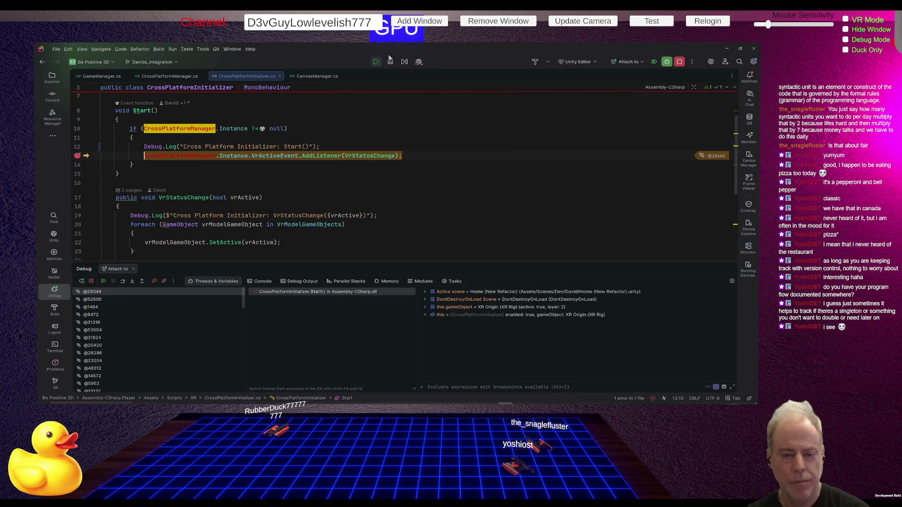
- Check that CrossPlatformManager.Instance, VrActiveEvent and VrStatusChange exist, then resume the game
{"action": "mouse_move", "coordinate": [236, 156]}
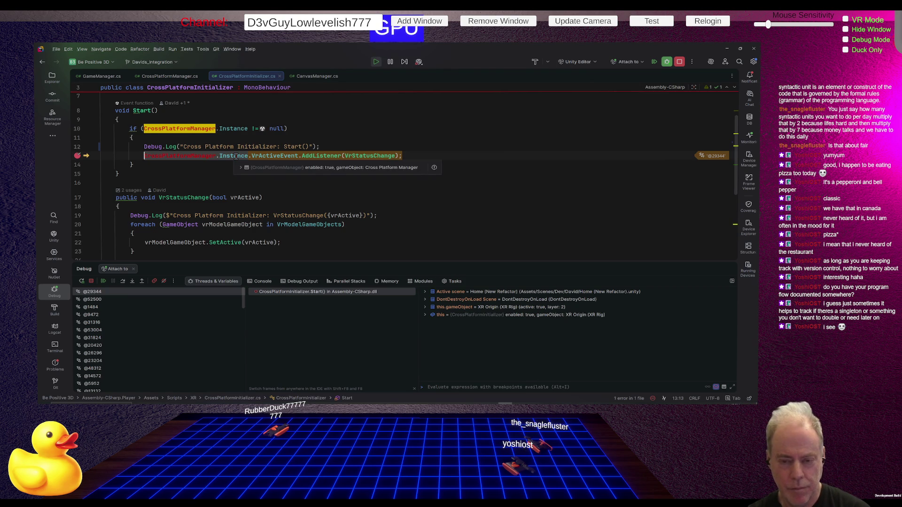
{"action": "mouse_move", "coordinate": [284, 153]}
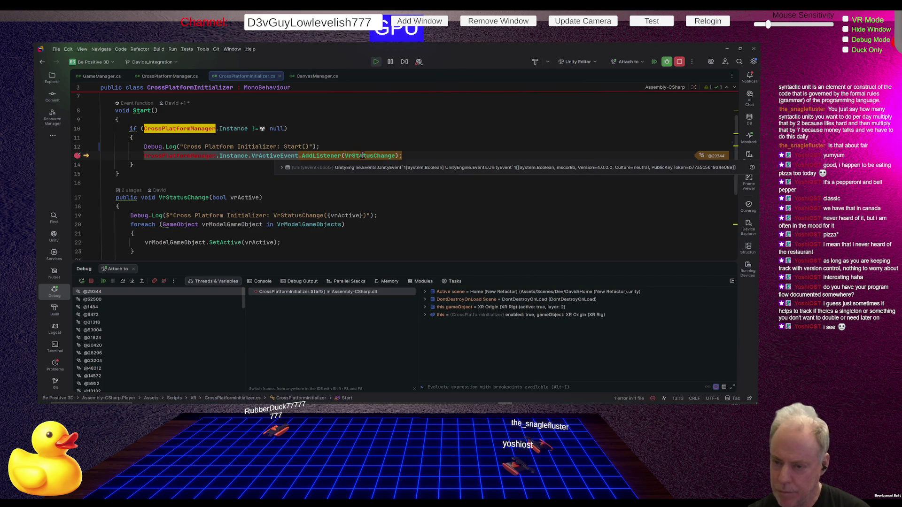
{"action": "mouse_move", "coordinate": [362, 155]}
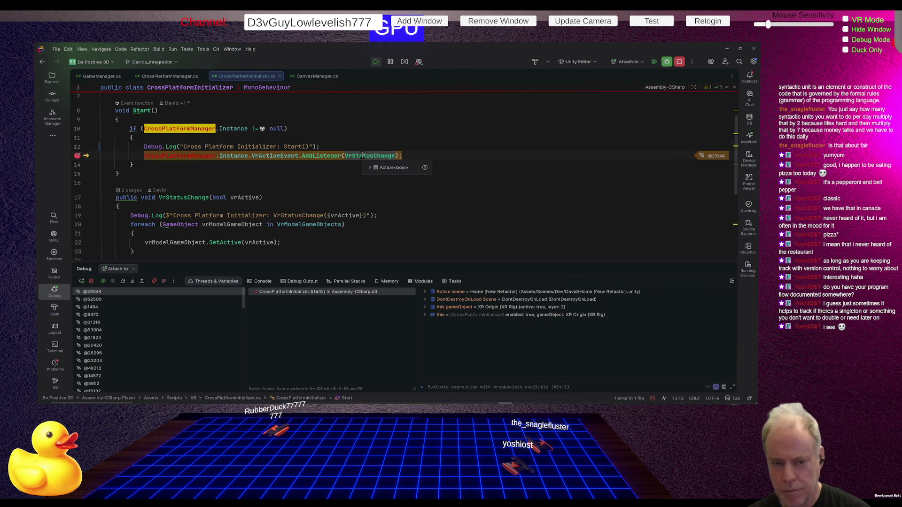
{"action": "left_click", "coordinate": [104, 281]}
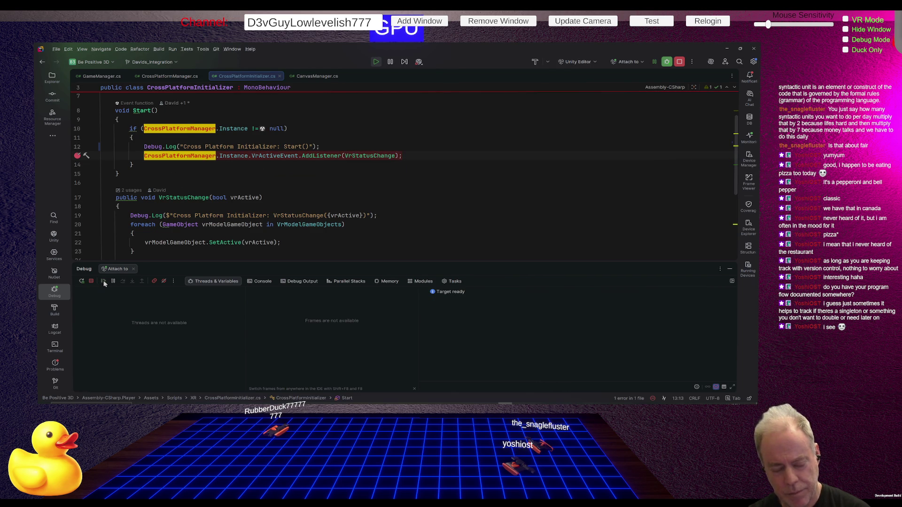
- Open CrossPlatformManager.cs at line 119 from the NullReferenceException console entry
{"action": "key", "text": "alt+Tab"}
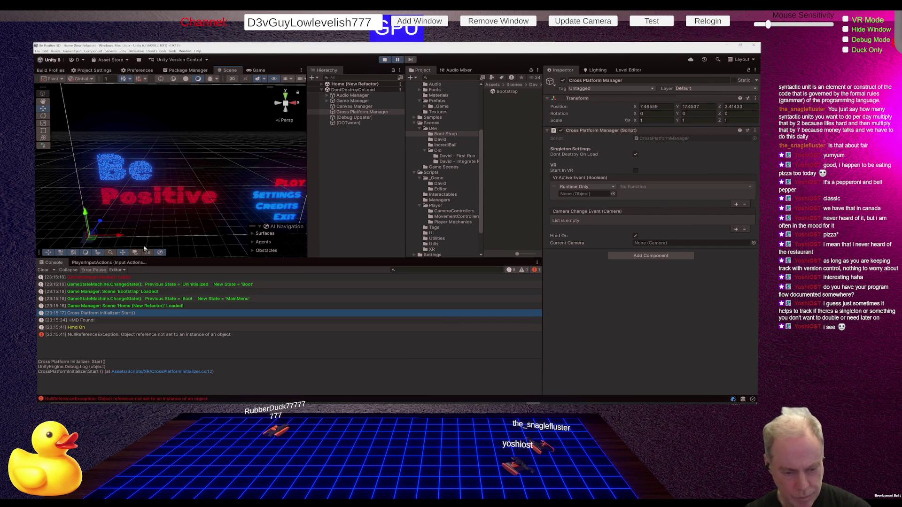
{"action": "double_click", "coordinate": [104, 333]}
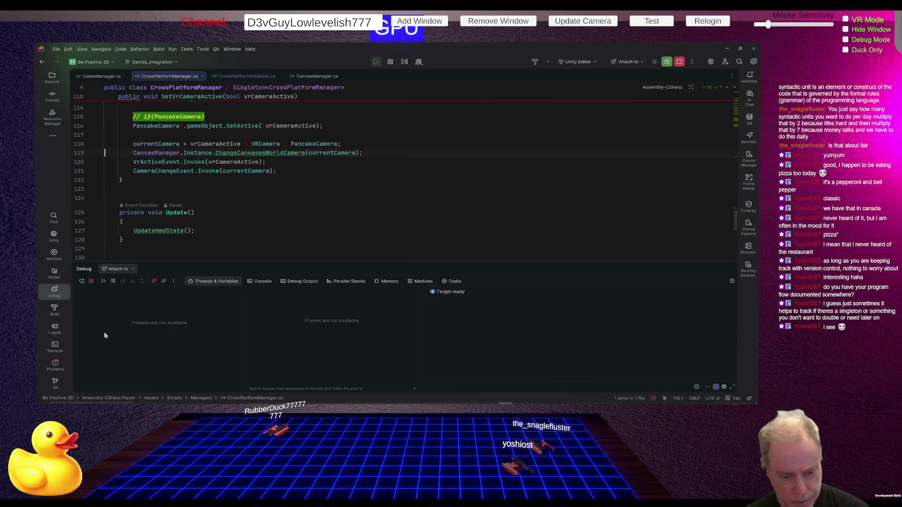
- Add a breakpoint on the line 119 ChangeCanvasesWorldCamera call and restart play mode in Unity
{"action": "left_click", "coordinate": [80, 155]}
{"action": "scroll", "coordinate": [262, 208], "scroll_direction": "up", "scroll_amount": 1}
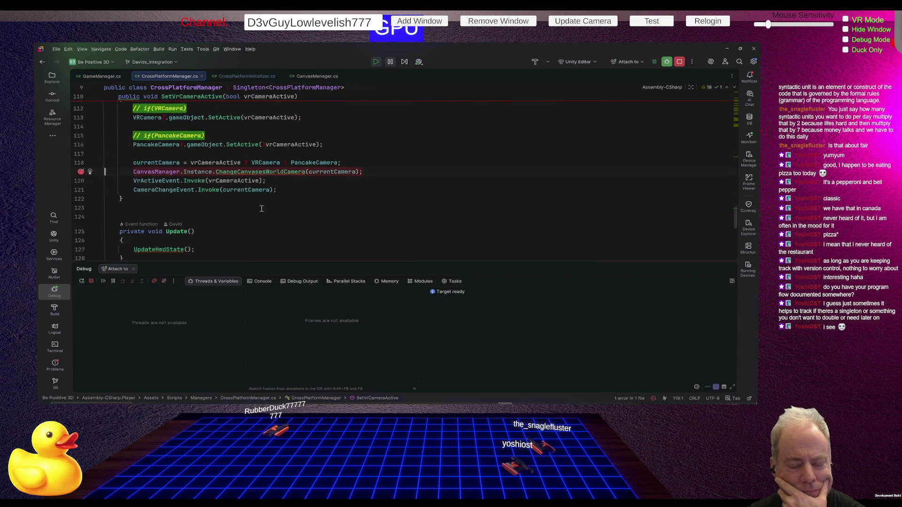
{"action": "scroll", "coordinate": [261, 209], "scroll_direction": "up", "scroll_amount": 2}
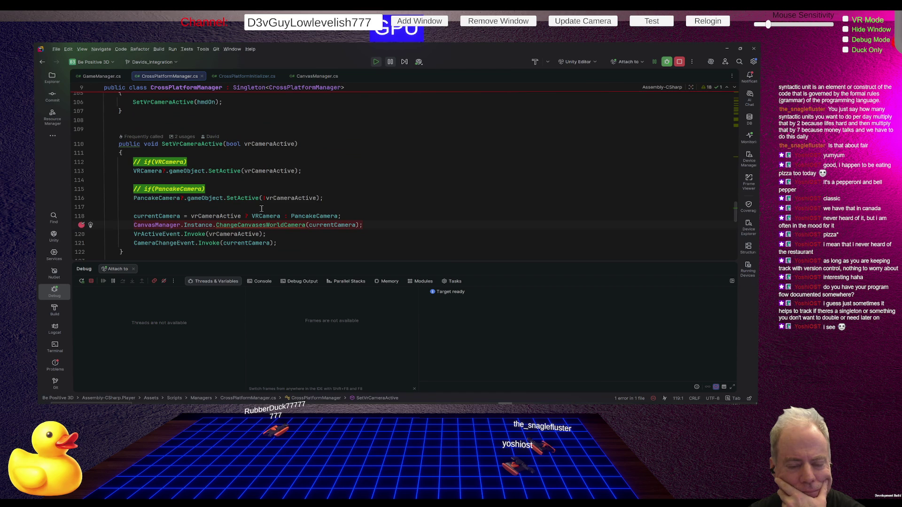
{"action": "scroll", "coordinate": [262, 209], "scroll_direction": "up", "scroll_amount": 4}
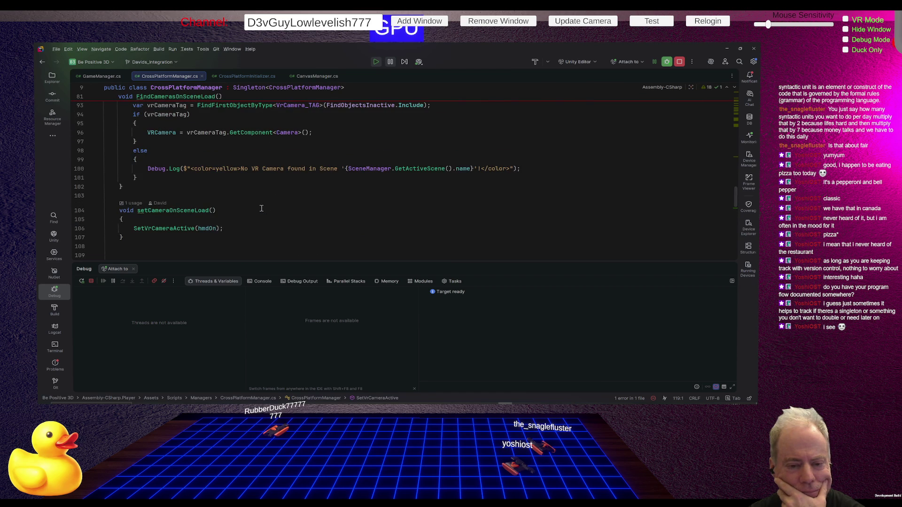
{"action": "scroll", "coordinate": [261, 208], "scroll_direction": "down", "scroll_amount": 3}
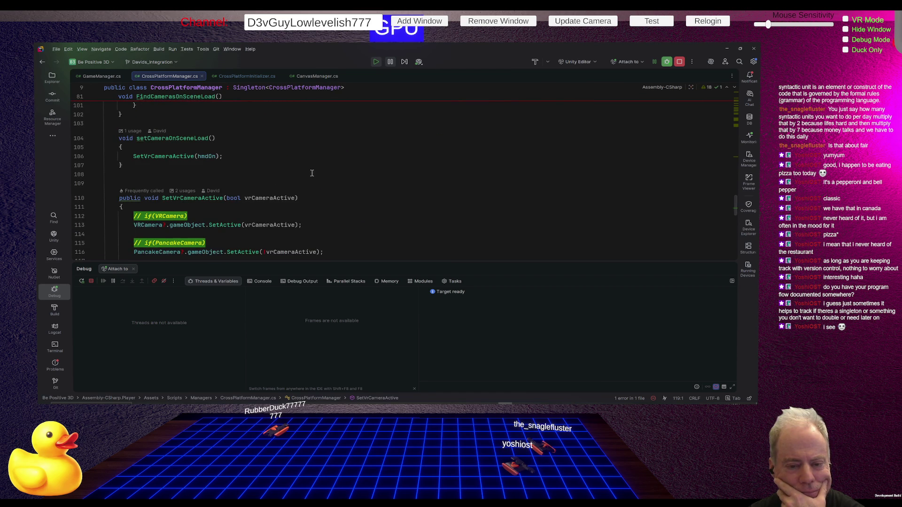
{"action": "scroll", "coordinate": [312, 173], "scroll_direction": "down", "scroll_amount": 3}
{"action": "left_click", "coordinate": [348, 151]}
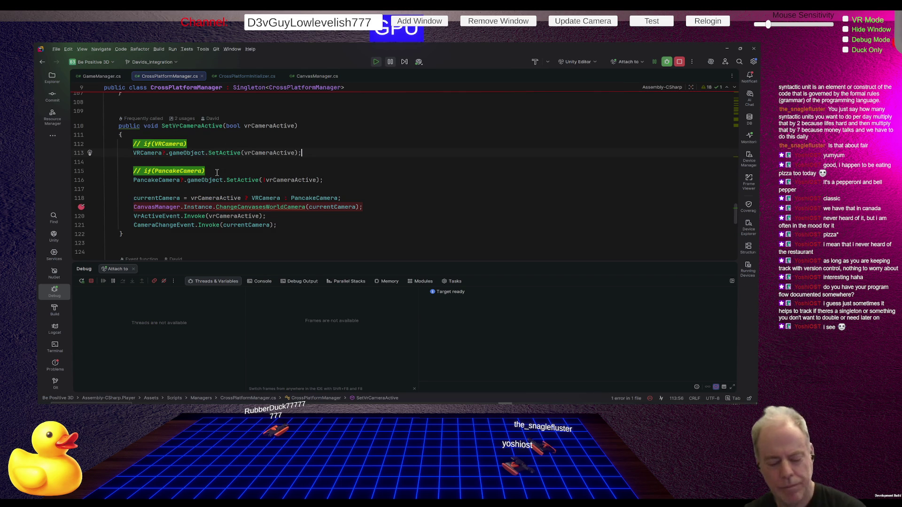
{"action": "key", "text": "alt+Tab"}
{"action": "left_click", "coordinate": [388, 61]}
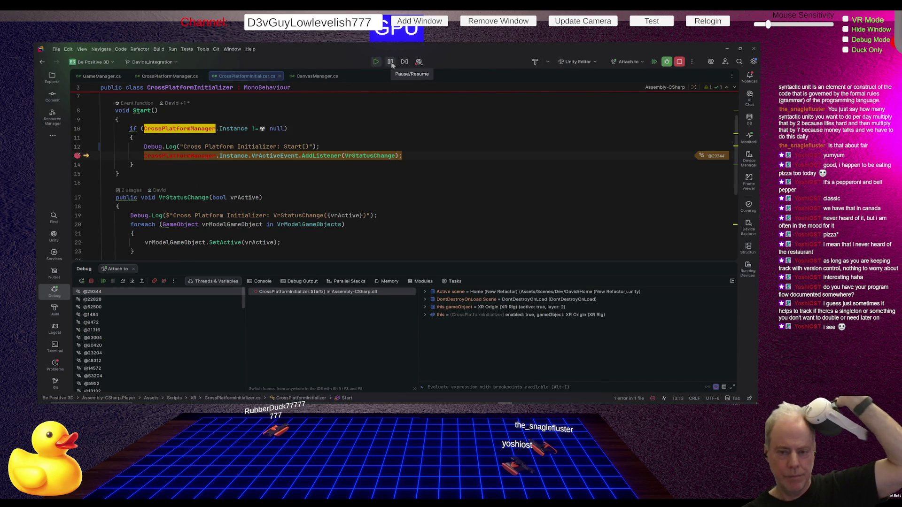
- Remove the line 13 breakpoint, resume, and confirm VRCamera and currentCamera are null at line 119
{"action": "left_click", "coordinate": [77, 155]}
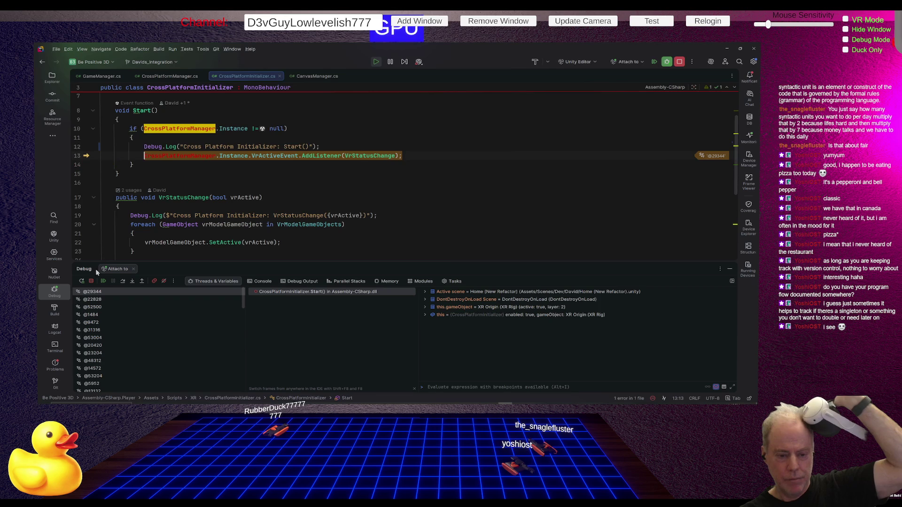
{"action": "left_click", "coordinate": [103, 283]}
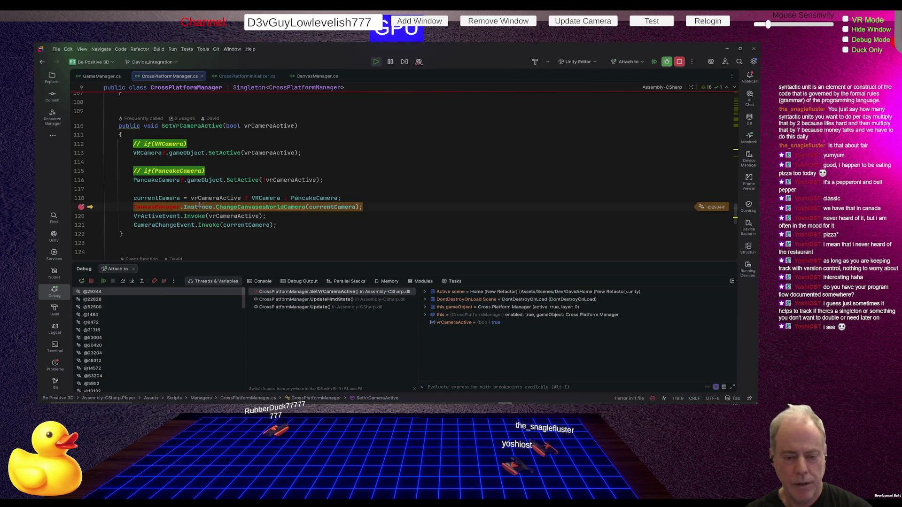
{"action": "mouse_move", "coordinate": [199, 206]}
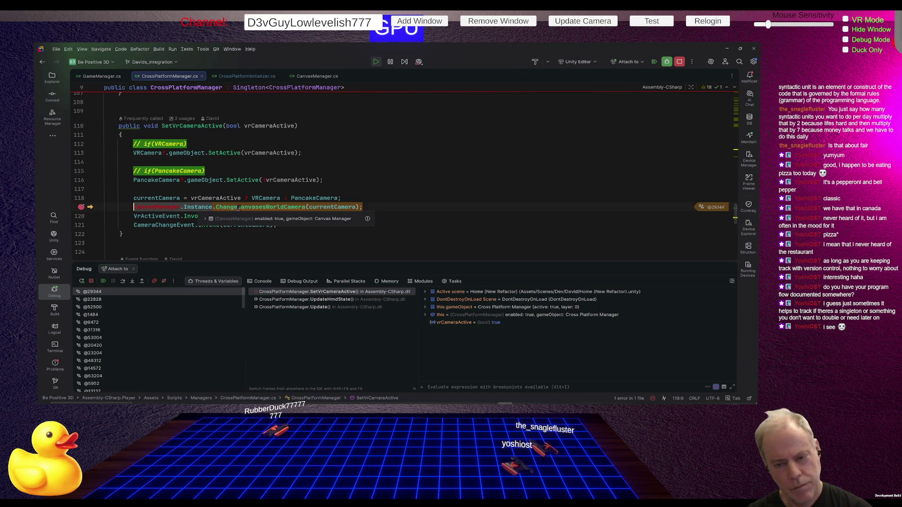
{"action": "mouse_move", "coordinate": [326, 207]}
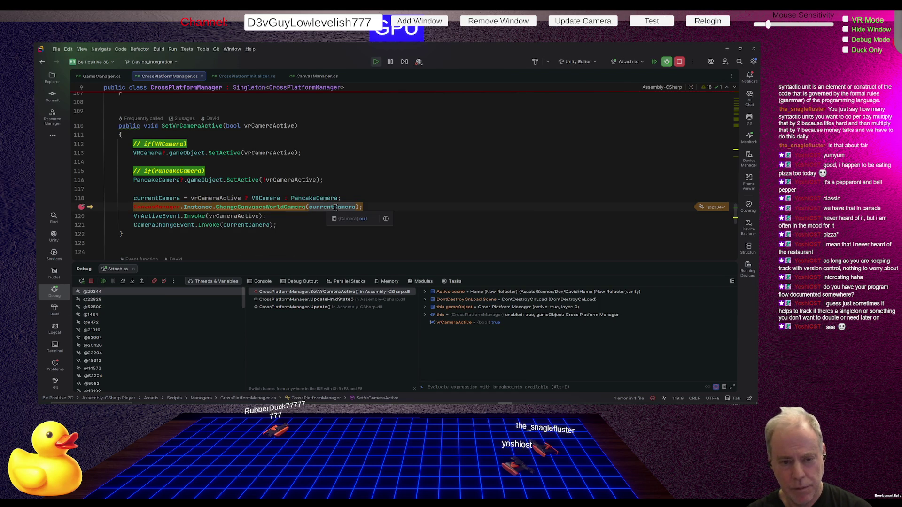
{"action": "mouse_move", "coordinate": [234, 197]}
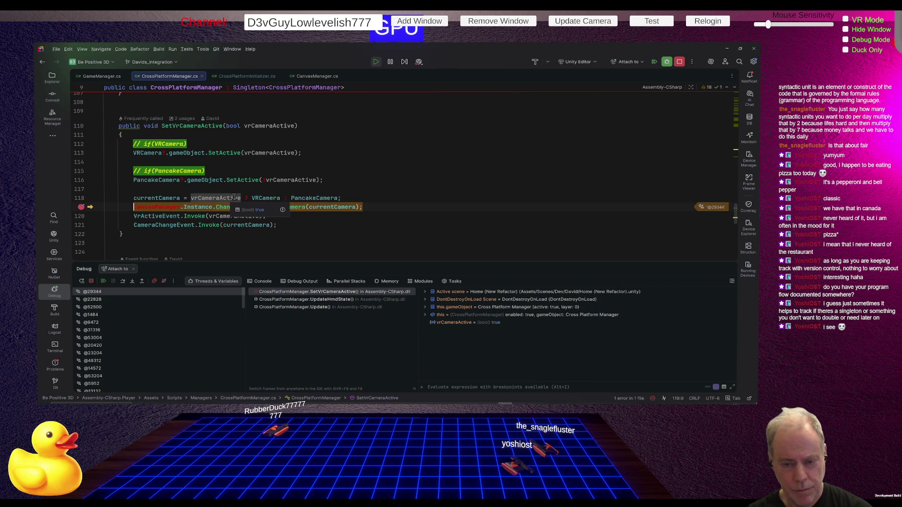
{"action": "mouse_move", "coordinate": [275, 198]}
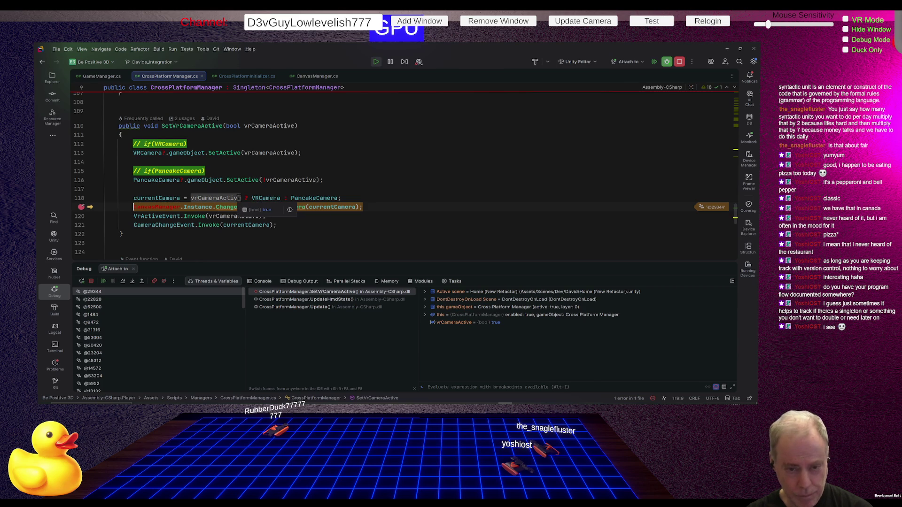
{"action": "left_click", "coordinate": [267, 198]}
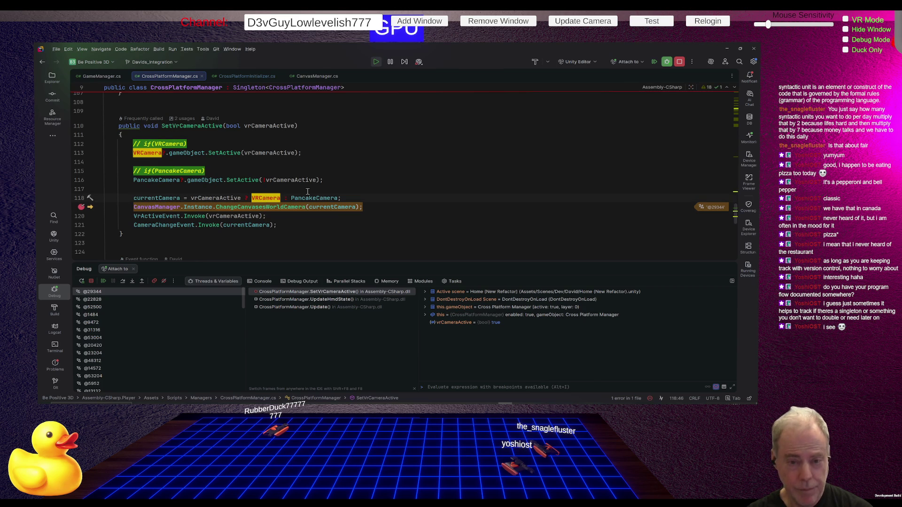
{"action": "scroll", "coordinate": [298, 169], "scroll_direction": "up", "scroll_amount": 20}
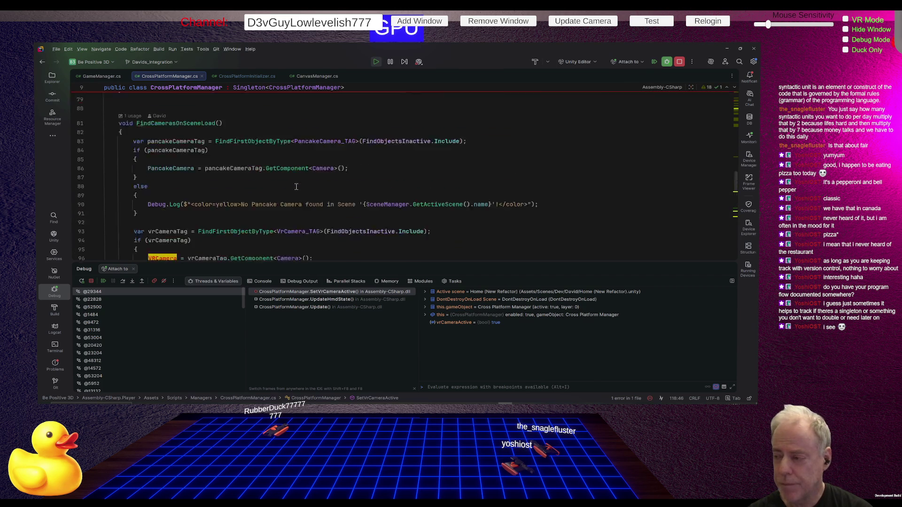
{"action": "scroll", "coordinate": [296, 188], "scroll_direction": "down", "scroll_amount": 2}
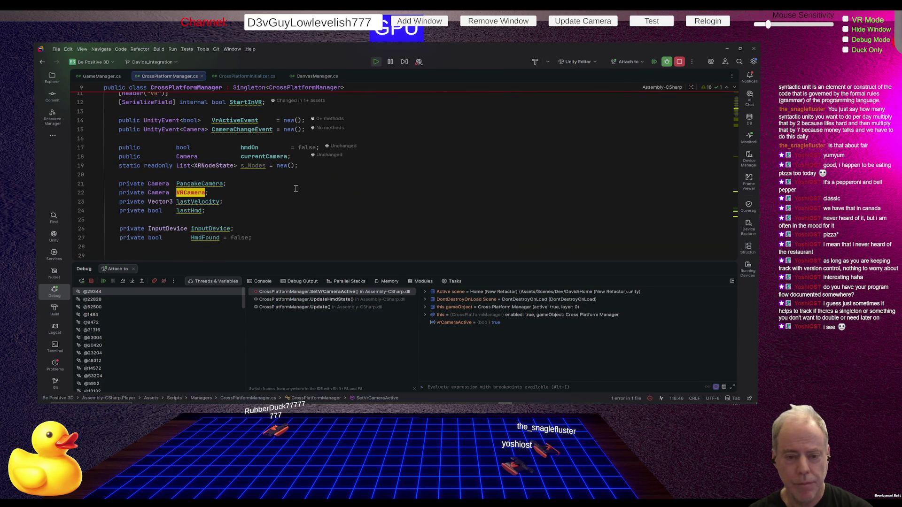
{"action": "scroll", "coordinate": [296, 189], "scroll_direction": "up", "scroll_amount": 2}
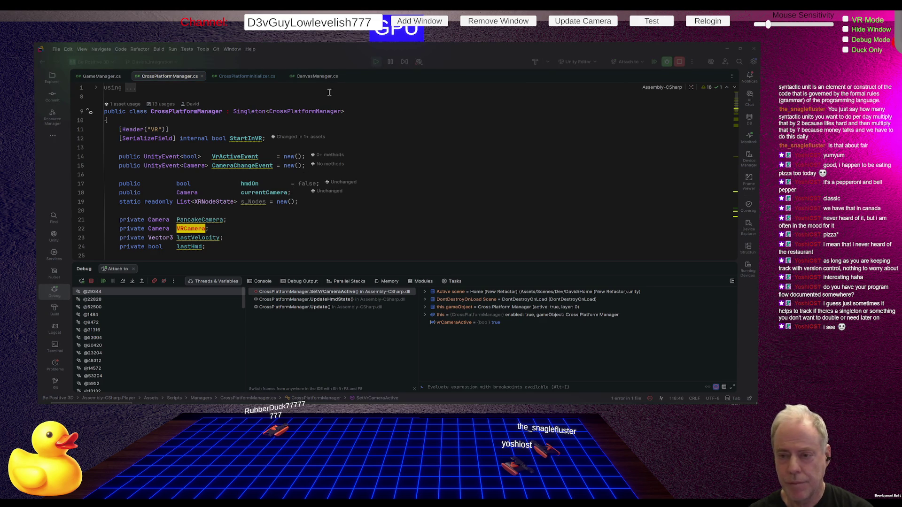
- Resume the debugger and stop play mode in Unity
{"action": "left_click", "coordinate": [103, 281]}
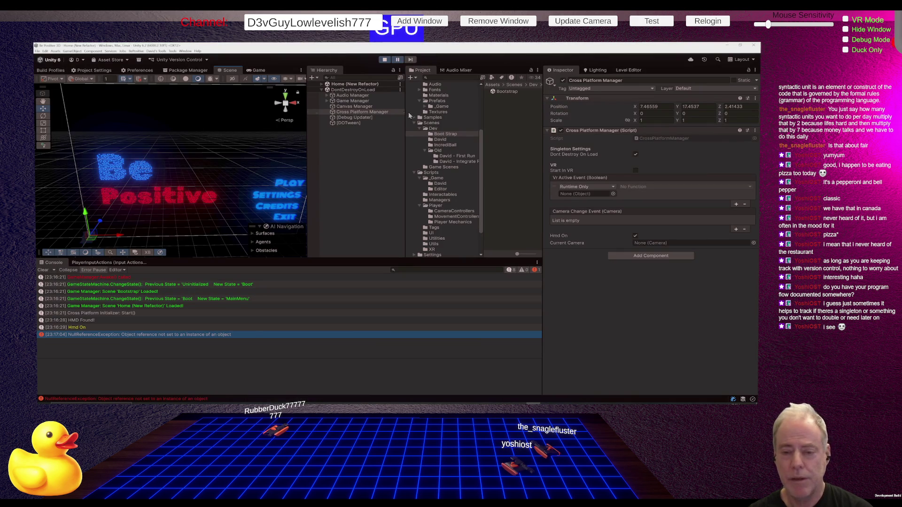
{"action": "left_click", "coordinate": [322, 84]}
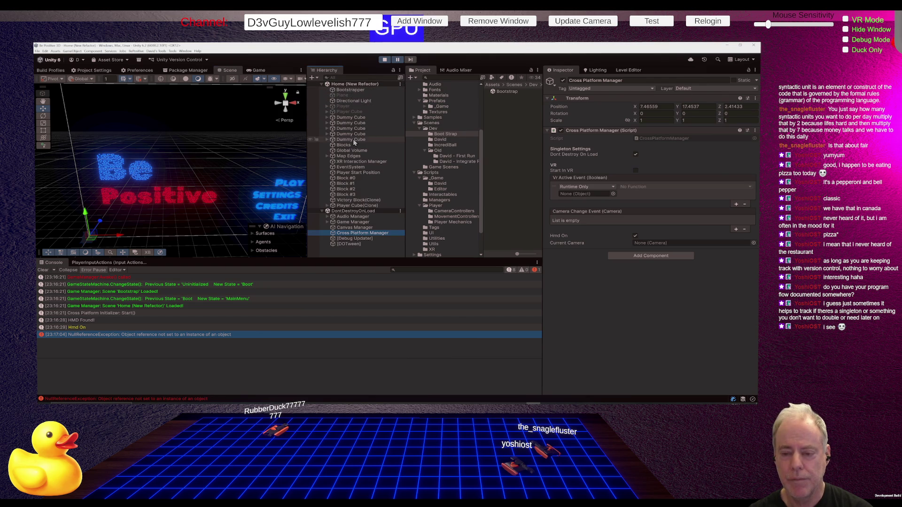
{"action": "left_click", "coordinate": [386, 60]}
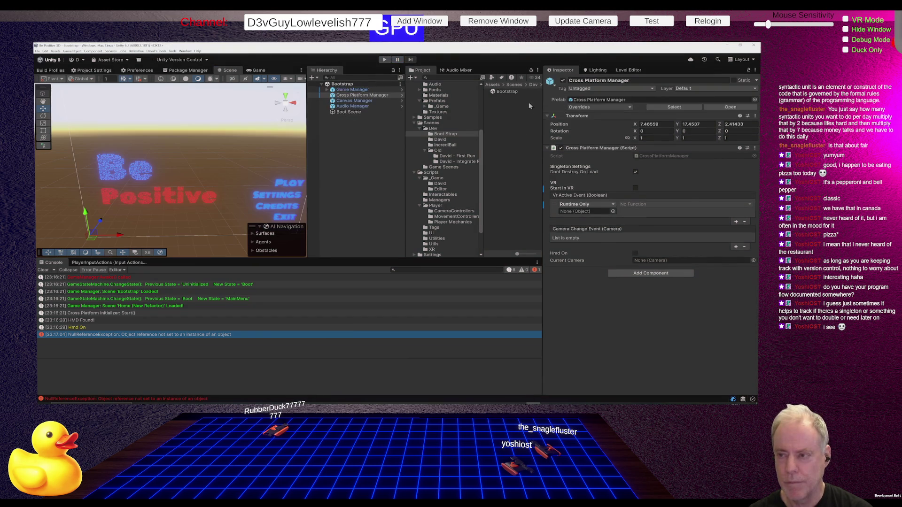
- Inspect the Cross Platform Manager and Game Manager objects in the Hierarchy
{"action": "left_click", "coordinate": [347, 95]}
{"action": "left_click", "coordinate": [327, 90]}
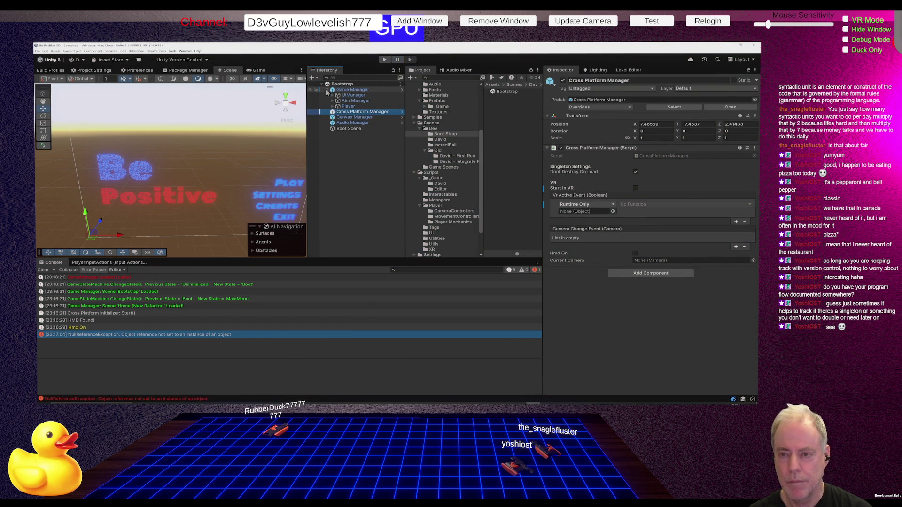
{"action": "left_click", "coordinate": [360, 111]}
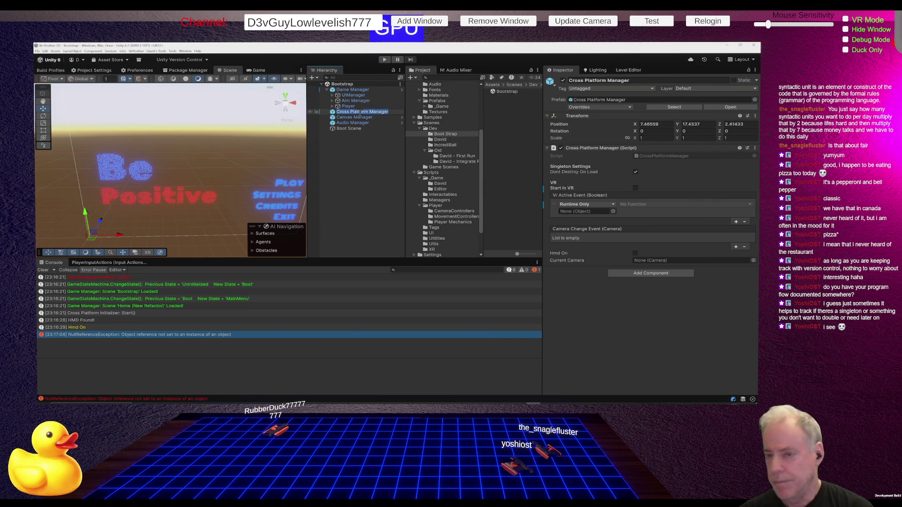
{"action": "left_click", "coordinate": [352, 117]}
{"action": "left_click", "coordinate": [350, 113]}
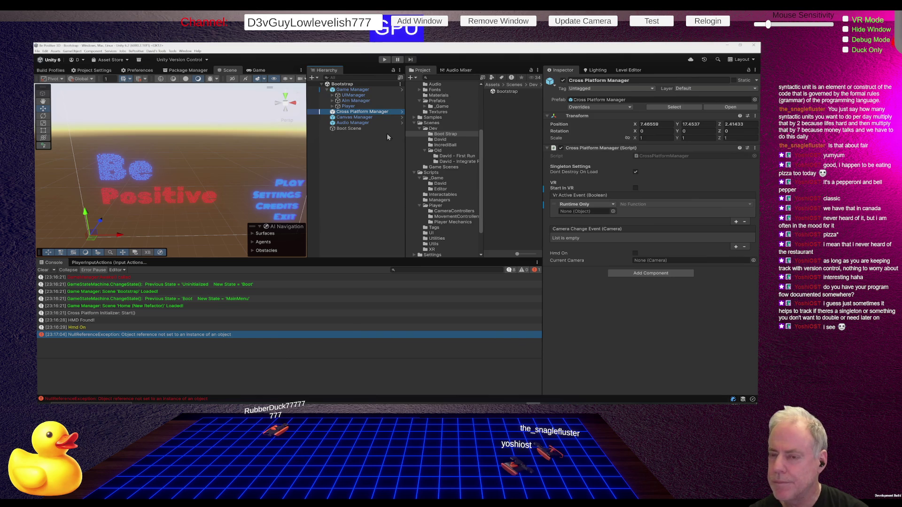
{"action": "left_click", "coordinate": [362, 90]}
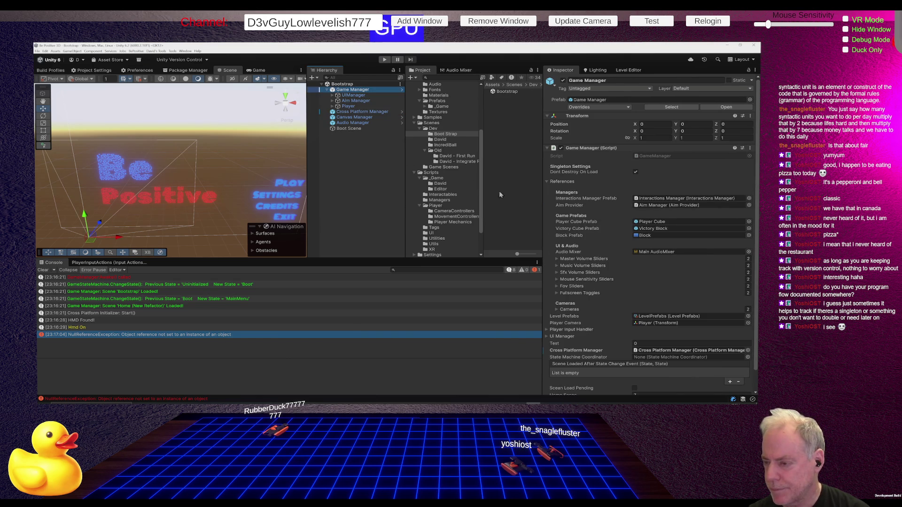
{"action": "key", "text": "alt+Tab"}
- Uncomment the OnSceneLoaded method, review FindCamerasOnSceneLoad, and return to Unity to recompile
{"action": "key", "text": "shift+Up"}
{"action": "key", "text": "shift+Up"}
{"action": "key", "text": "shift+Up"}
{"action": "key", "text": "alt+shift+Up"}
{"action": "key", "text": "alt+shift+Up"}
{"action": "key", "text": "alt+shift+Up"}
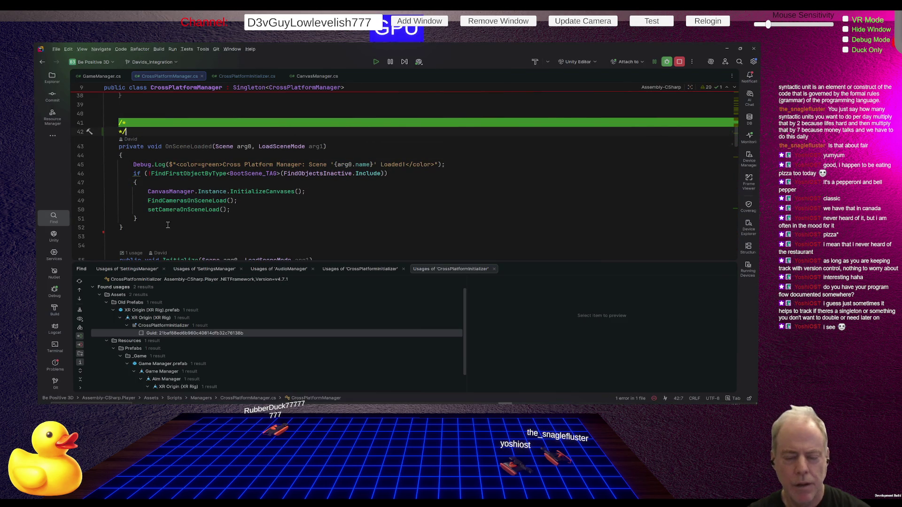
{"action": "left_click", "coordinate": [174, 201]}
{"action": "scroll", "coordinate": [282, 202], "scroll_direction": "down", "scroll_amount": 5}
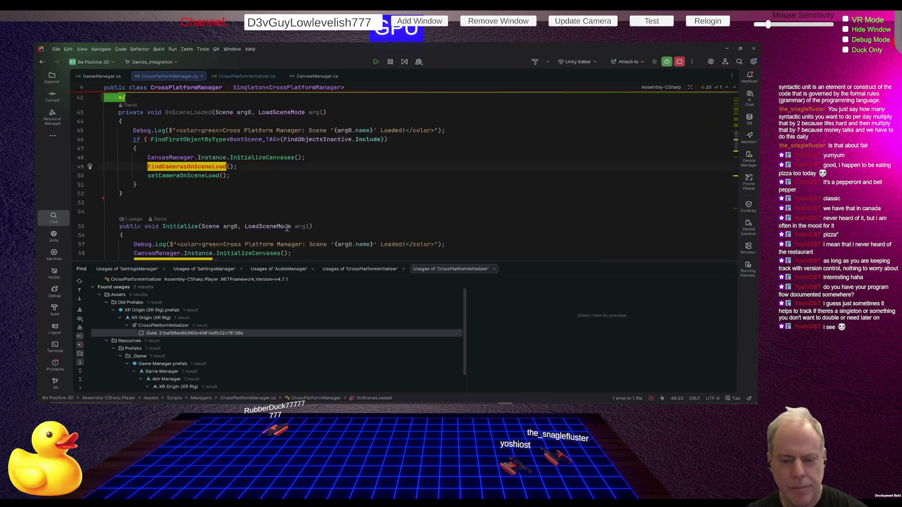
{"action": "scroll", "coordinate": [285, 203], "scroll_direction": "down", "scroll_amount": 7}
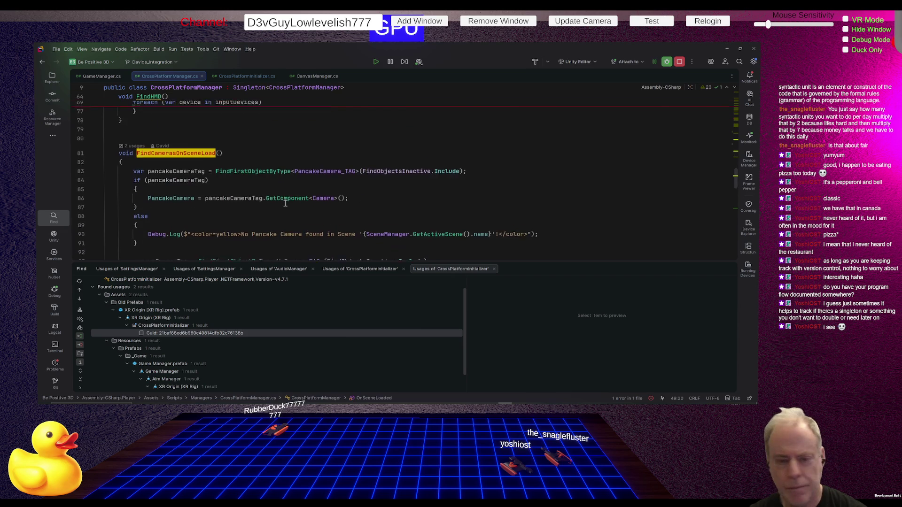
{"action": "scroll", "coordinate": [285, 203], "scroll_direction": "down", "scroll_amount": 5}
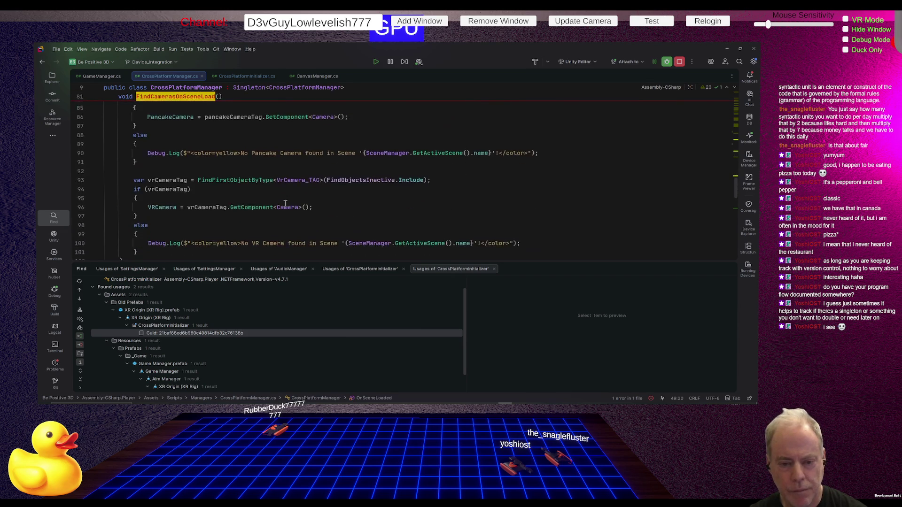
{"action": "key", "text": "alt+Tab"}
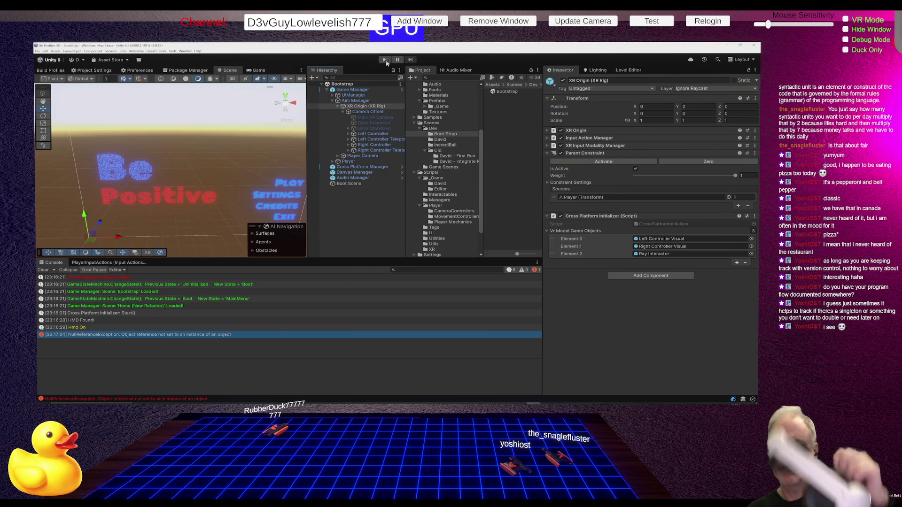
- Start Play mode so Rider's debugger halts at line 119 in SetVrCameraActive
{"action": "left_click", "coordinate": [385, 60]}
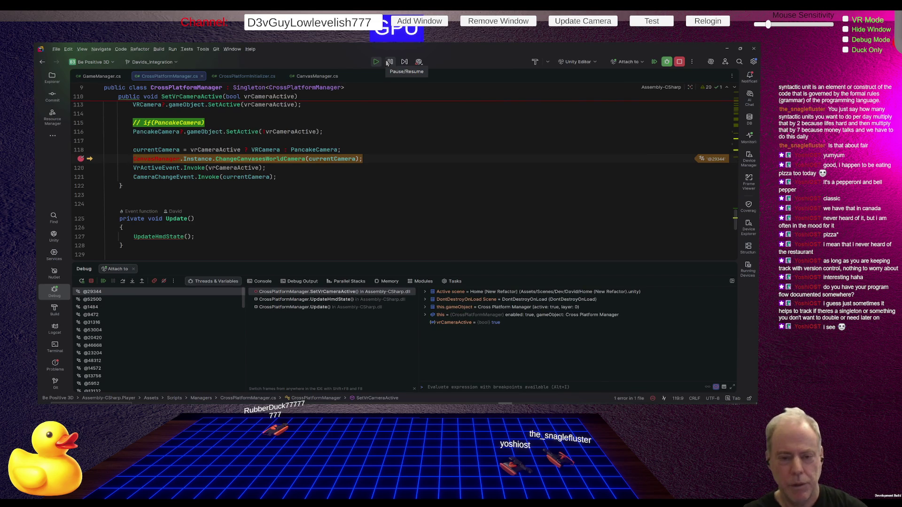
- Inspect variable values and highlight usages of SetVrCameraActive and FindCamerasOnSceneLoad
{"action": "mouse_move", "coordinate": [318, 160]}
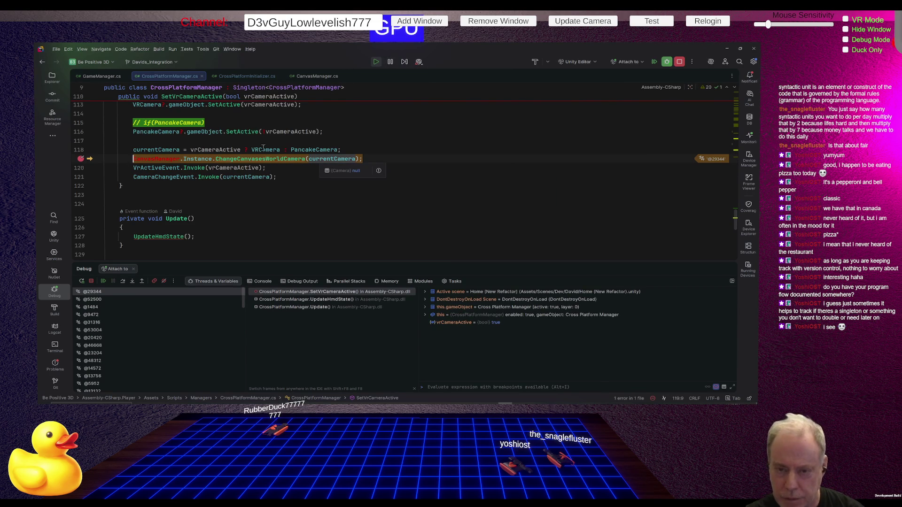
{"action": "mouse_move", "coordinate": [263, 149]}
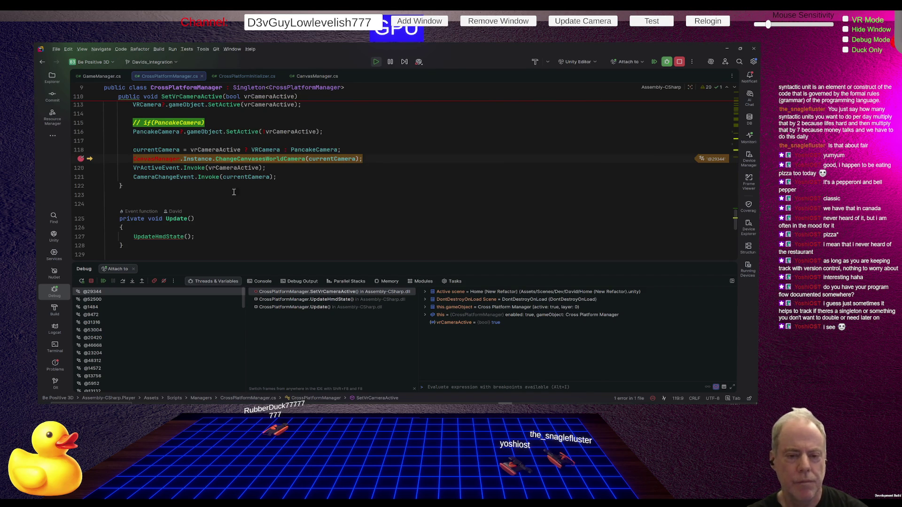
{"action": "scroll", "coordinate": [278, 213], "scroll_direction": "up", "scroll_amount": 1}
{"action": "scroll", "coordinate": [278, 213], "scroll_direction": "up", "scroll_amount": 3}
{"action": "mouse_move", "coordinate": [289, 204]}
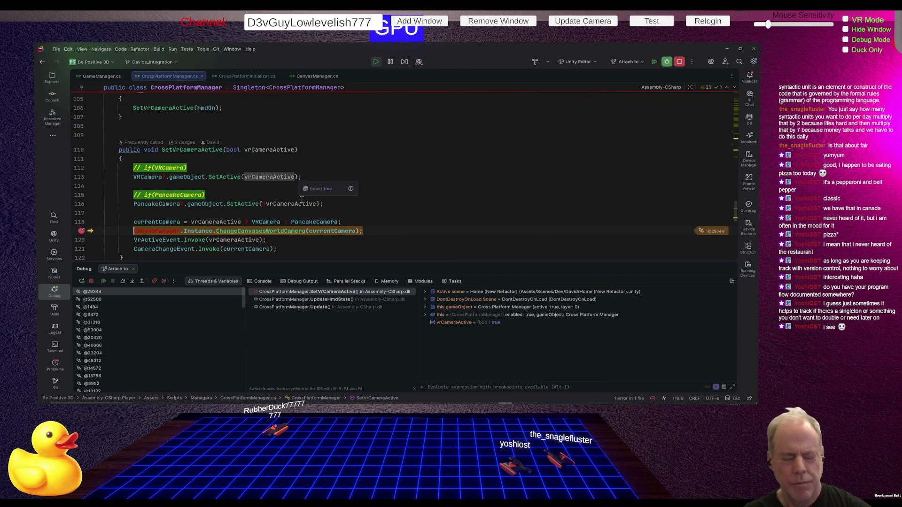
{"action": "left_click", "coordinate": [204, 150]}
{"action": "scroll", "coordinate": [321, 185], "scroll_direction": "up", "scroll_amount": 4}
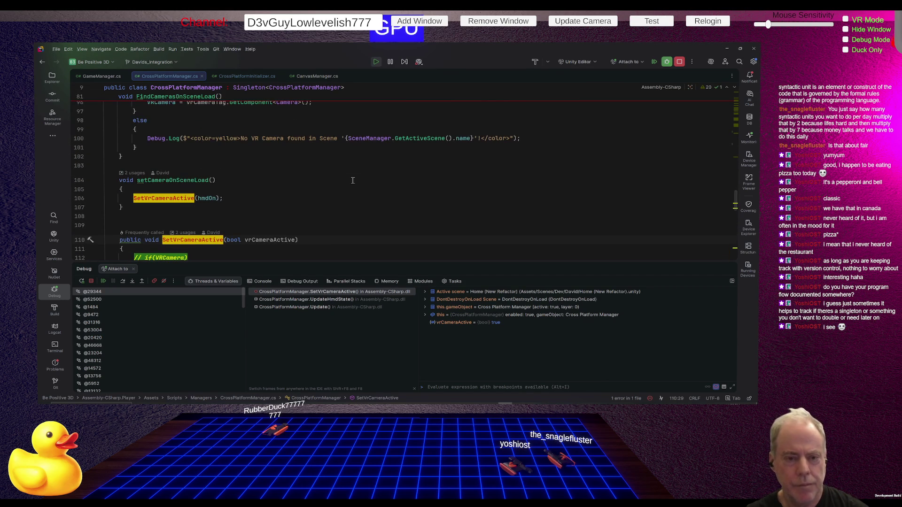
{"action": "scroll", "coordinate": [220, 184], "scroll_direction": "up", "scroll_amount": 7}
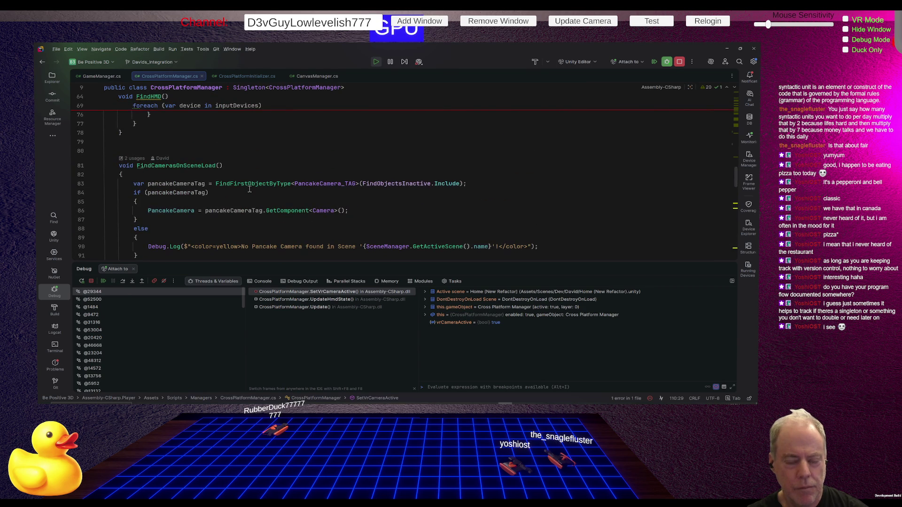
{"action": "left_click", "coordinate": [204, 166]}
{"action": "scroll", "coordinate": [312, 177], "scroll_direction": "up", "scroll_amount": 8}
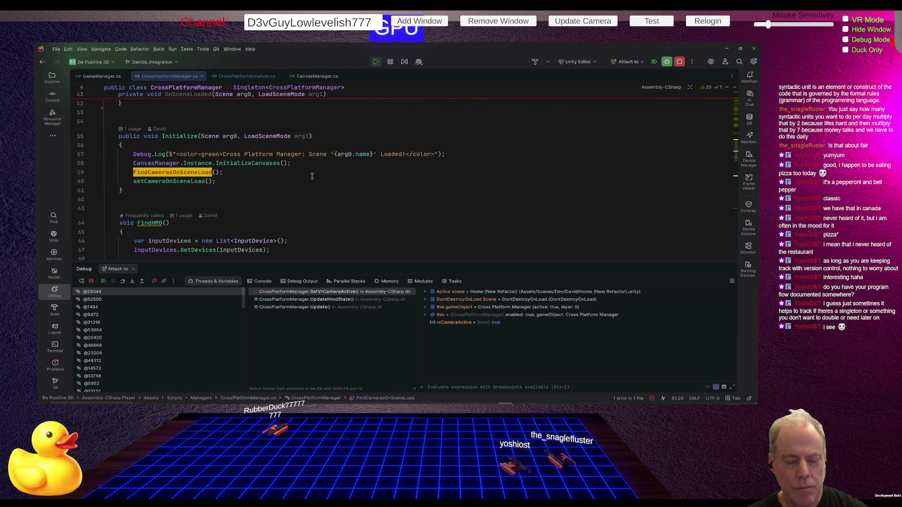
{"action": "scroll", "coordinate": [312, 176], "scroll_direction": "down", "scroll_amount": 9}
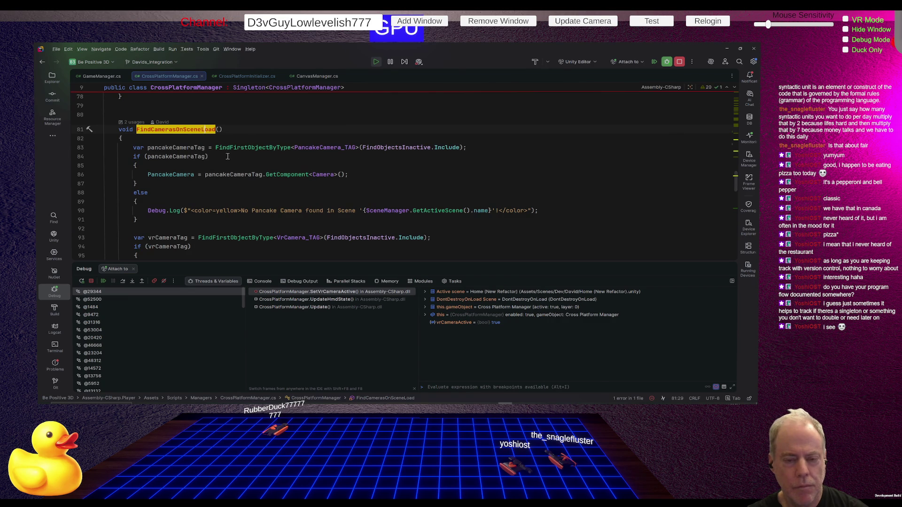
- Set a breakpoint on line 84's pancakeCameraTag check and resume the game
{"action": "mouse_move", "coordinate": [193, 156]}
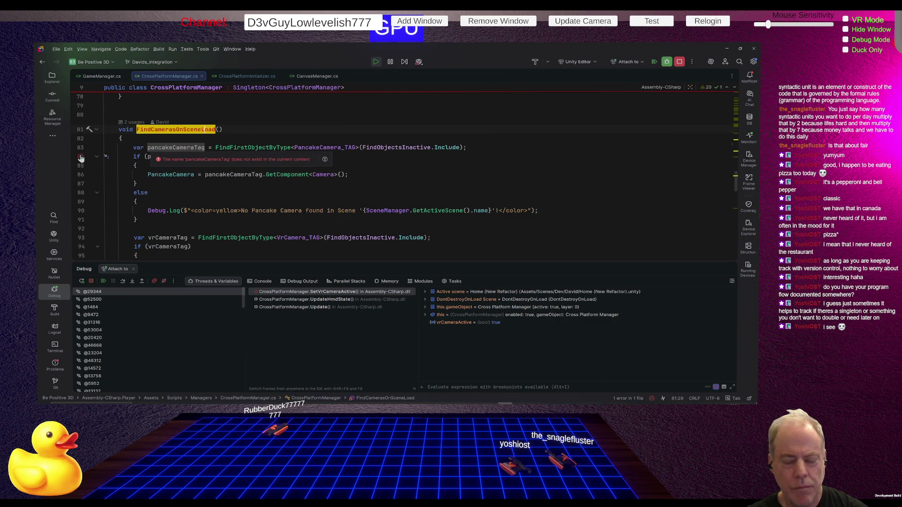
{"action": "left_click", "coordinate": [81, 157]}
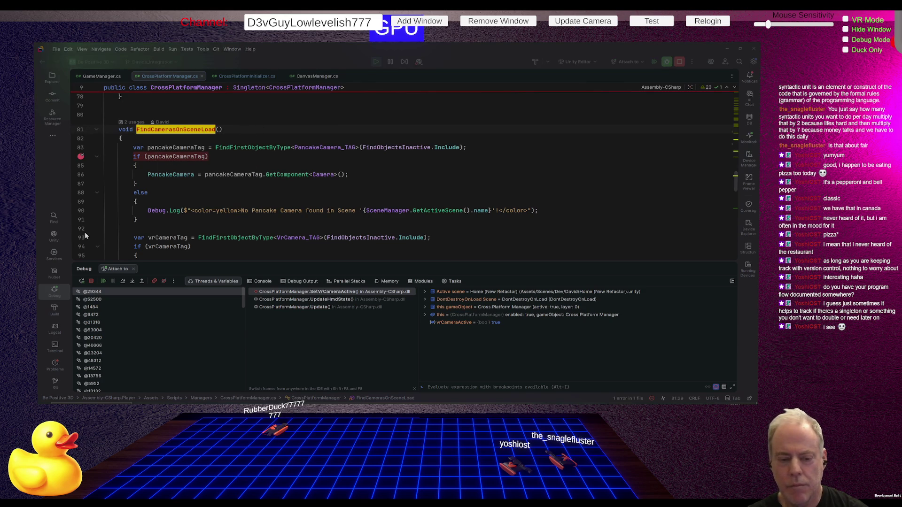
{"action": "left_click", "coordinate": [103, 282]}
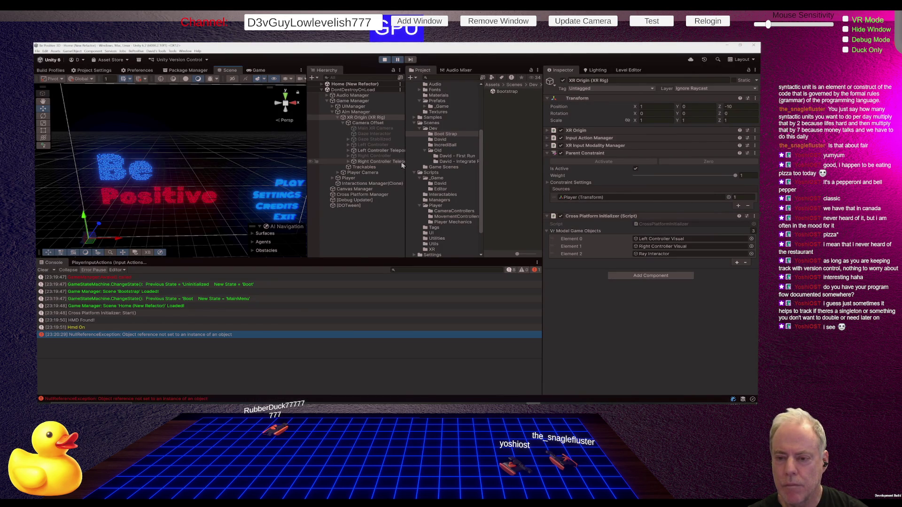
- Add the Pancake Camera_TAG script to Player Camera
{"action": "left_click", "coordinate": [371, 172]}
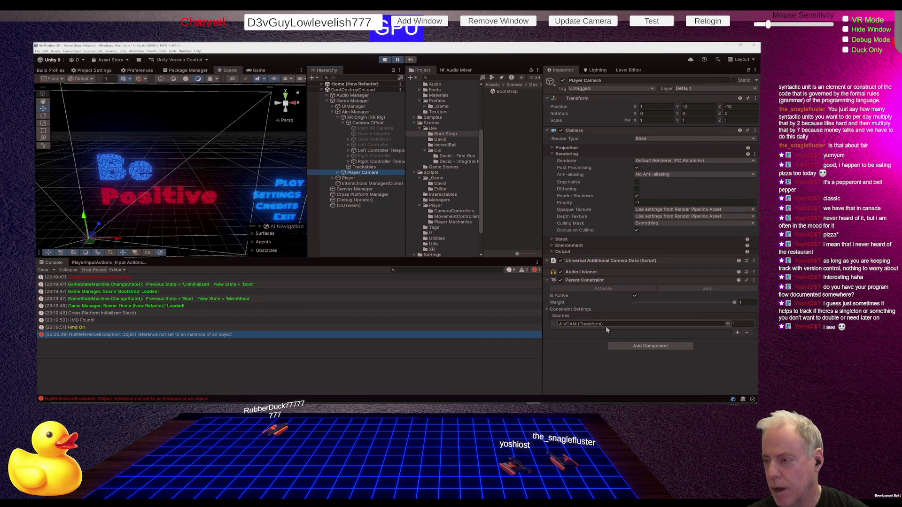
{"action": "left_click", "coordinate": [644, 349]}
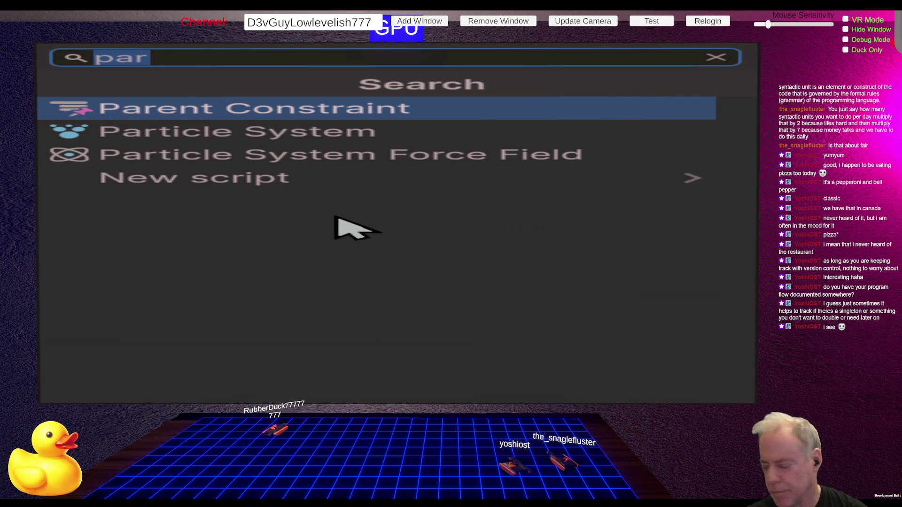
{"action": "type", "text": "tag"}
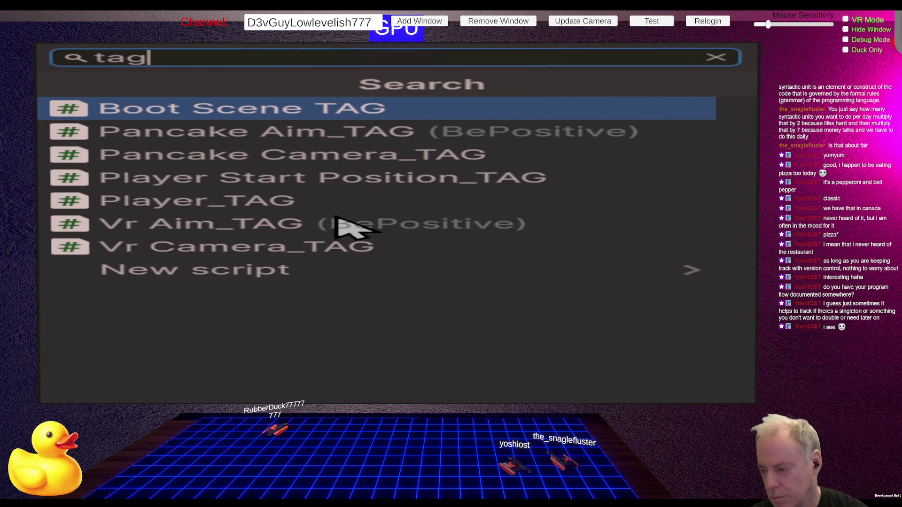
{"action": "left_click", "coordinate": [375, 156]}
{"action": "mouse_move", "coordinate": [626, 339]}
{"action": "left_mouse_down"}
{"action": "mouse_move", "coordinate": [647, 133]}
{"action": "mouse_move", "coordinate": [619, 129]}
{"action": "left_mouse_up"}
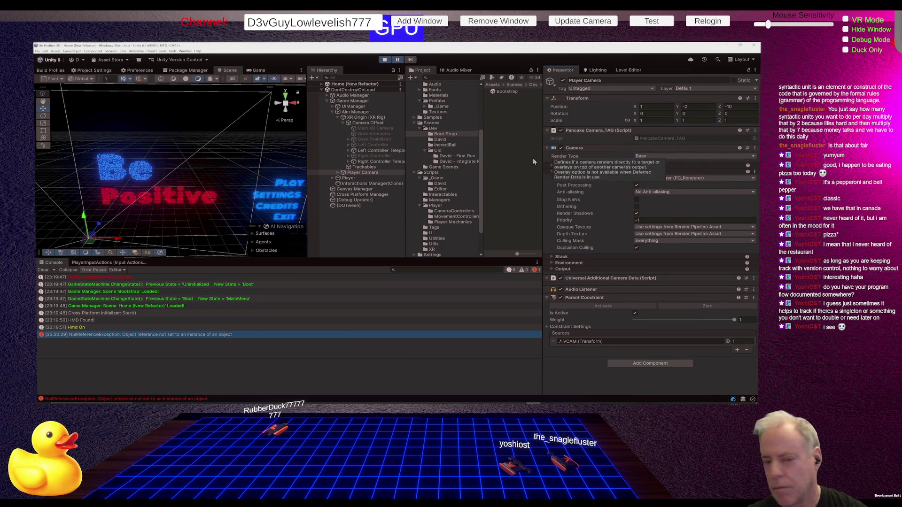
- Add Vr Camera_TAG to XR Origin (XR Rig), place it below Transform, and stop Play mode
{"action": "left_click", "coordinate": [362, 119]}
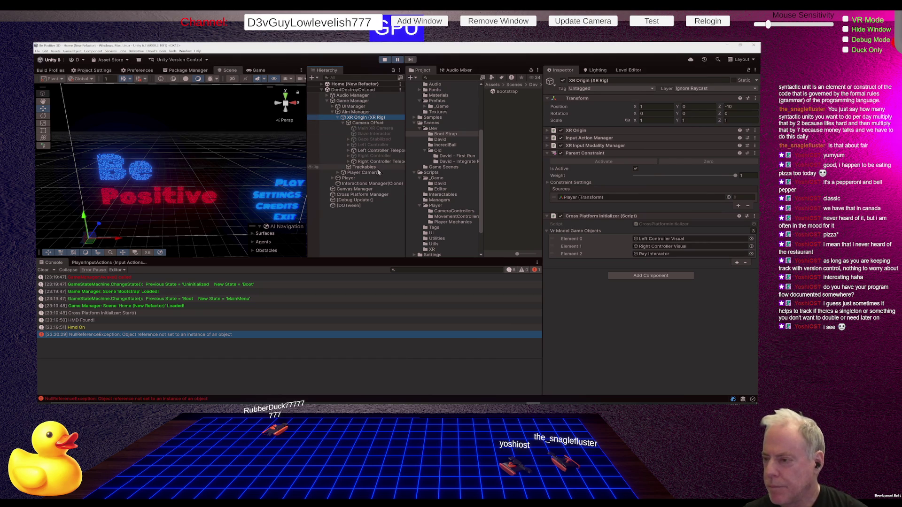
{"action": "left_click", "coordinate": [632, 275]}
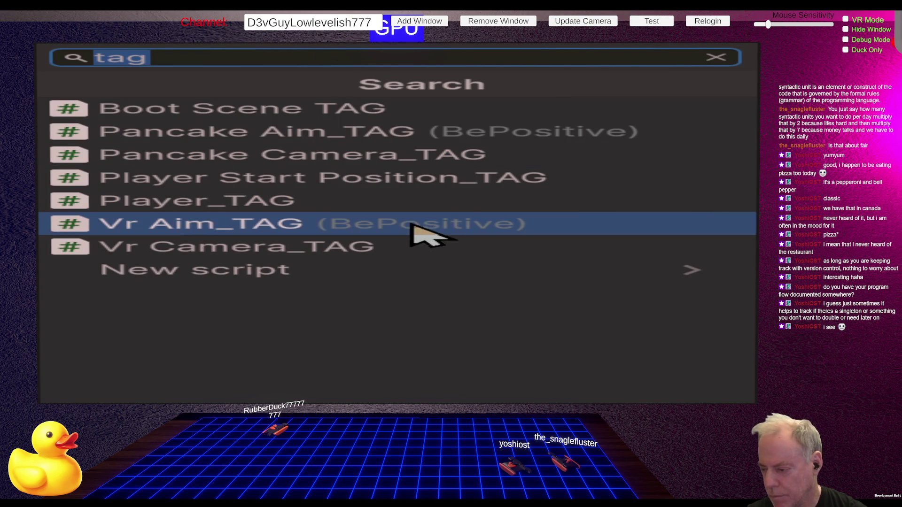
{"action": "left_click", "coordinate": [324, 256]}
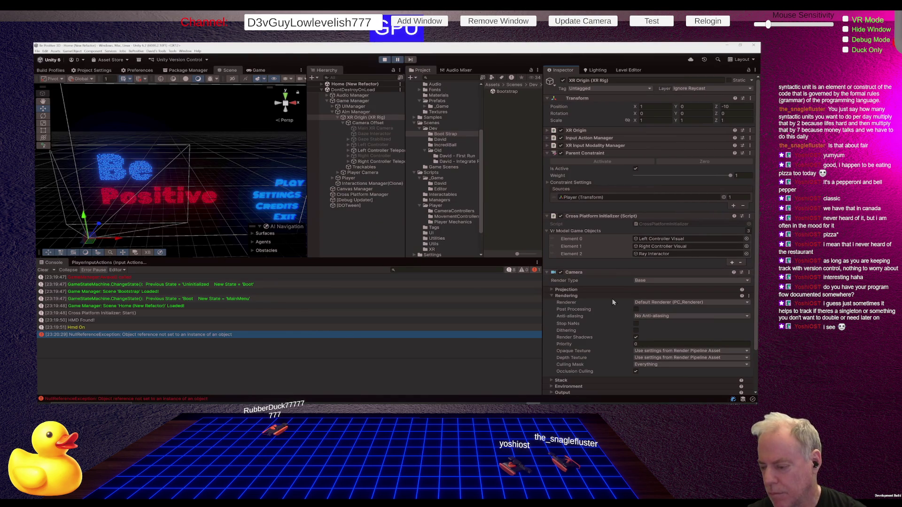
{"action": "scroll", "coordinate": [613, 302], "scroll_direction": "down", "scroll_amount": 3}
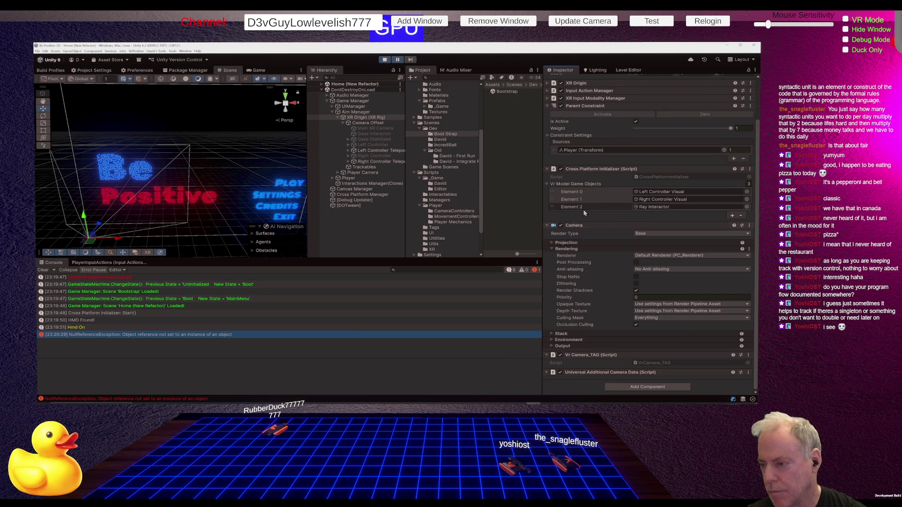
{"action": "left_click", "coordinate": [547, 226]}
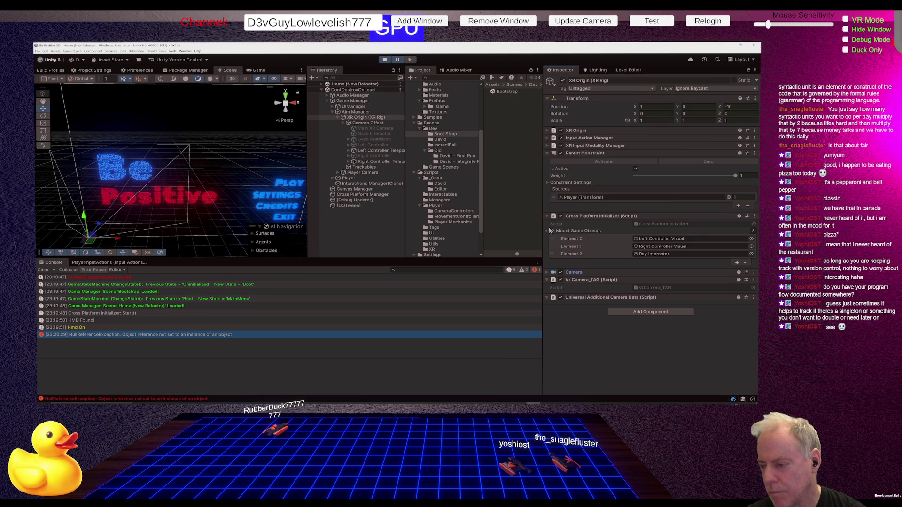
{"action": "double_click", "coordinate": [601, 280]}
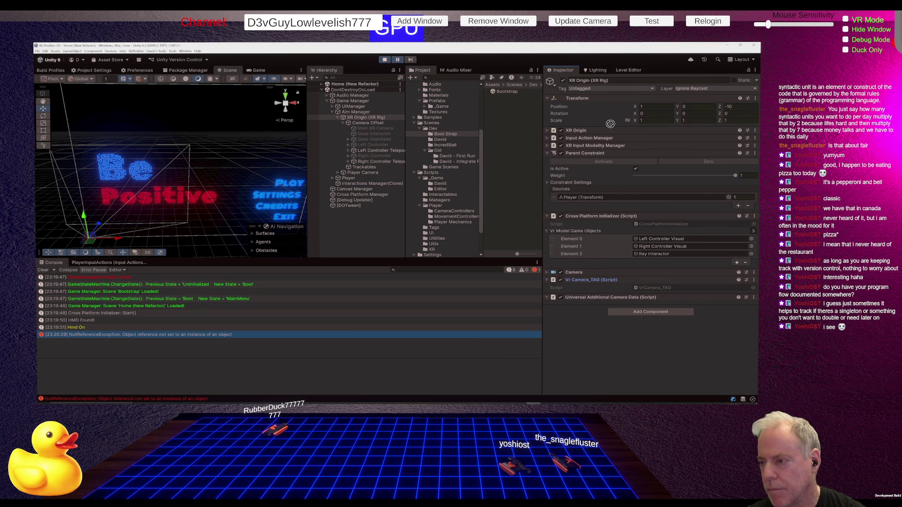
{"action": "left_click_drag", "start_coordinate": [610, 126], "coordinate": [610, 124]}
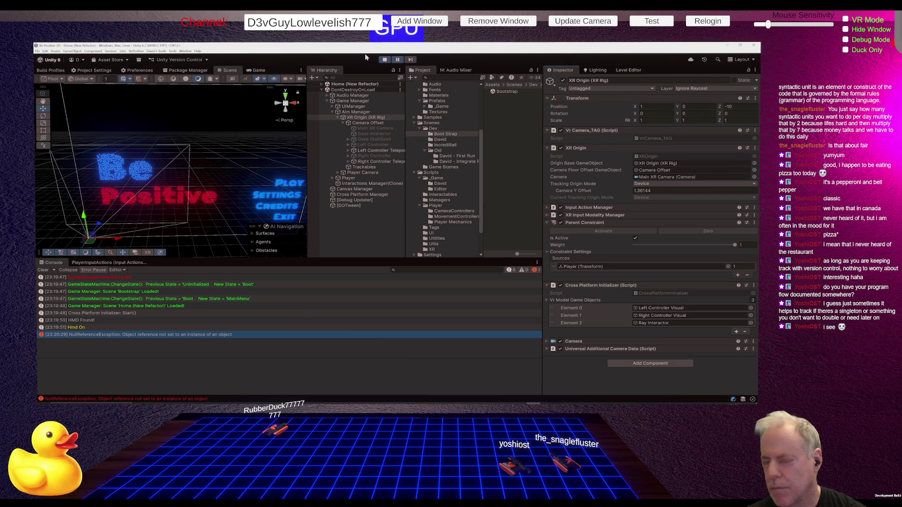
{"action": "left_click", "coordinate": [385, 59]}
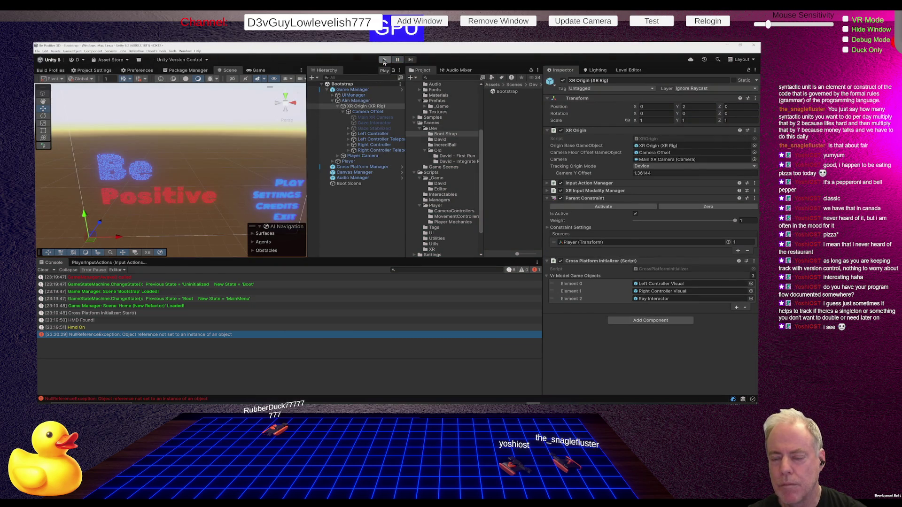
- Move the Rider breakpoint from line 84 to line 94, then rerun Play mode in Unity
{"action": "key", "text": "alt+Tab"}
{"action": "left_click", "coordinate": [81, 156]}
{"action": "scroll", "coordinate": [188, 165], "scroll_direction": "down", "scroll_amount": 3}
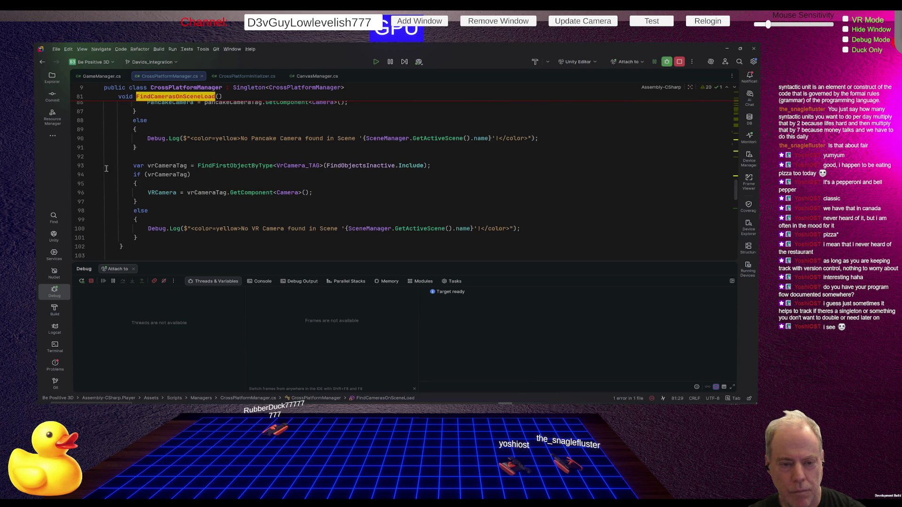
{"action": "left_click", "coordinate": [80, 174]}
{"action": "key", "text": "alt+Tab"}
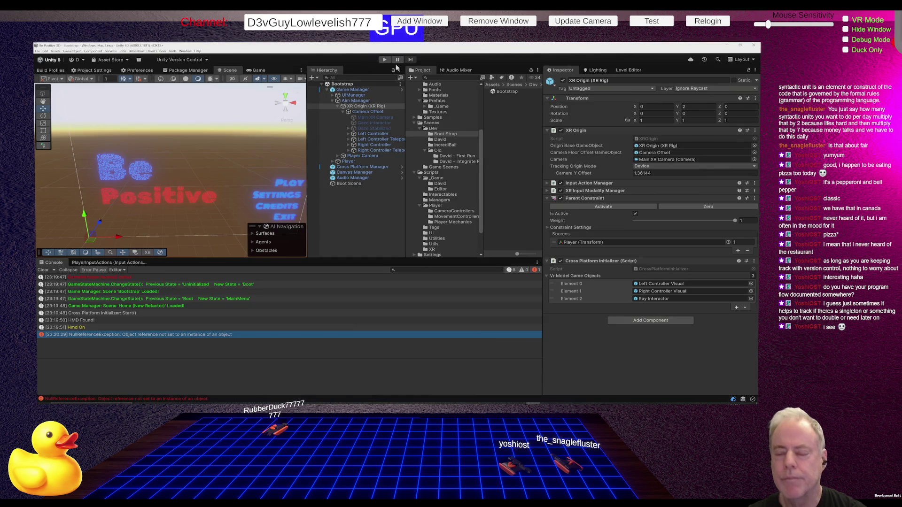
{"action": "left_click", "coordinate": [385, 60]}
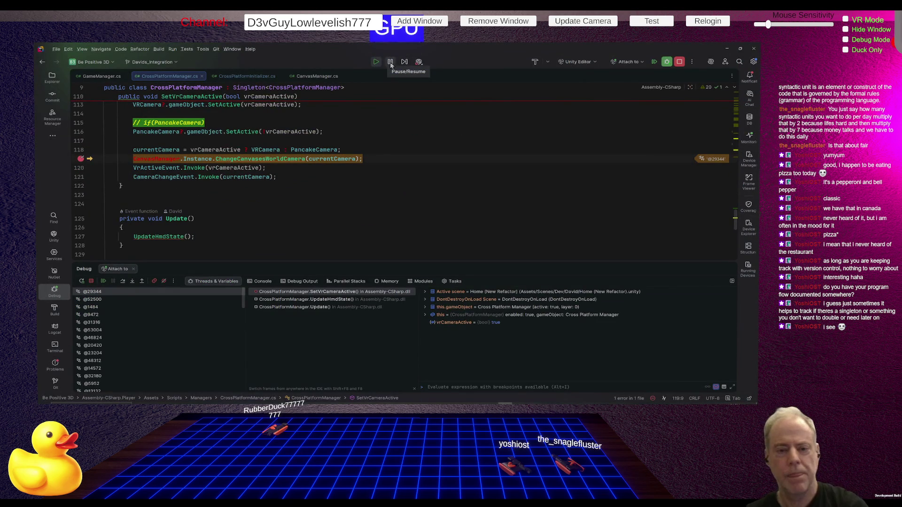
- Move the breakpoint from the vrCameraTag check to the pancakeCameraTag lookup on line 83
{"action": "mouse_move", "coordinate": [220, 149]}
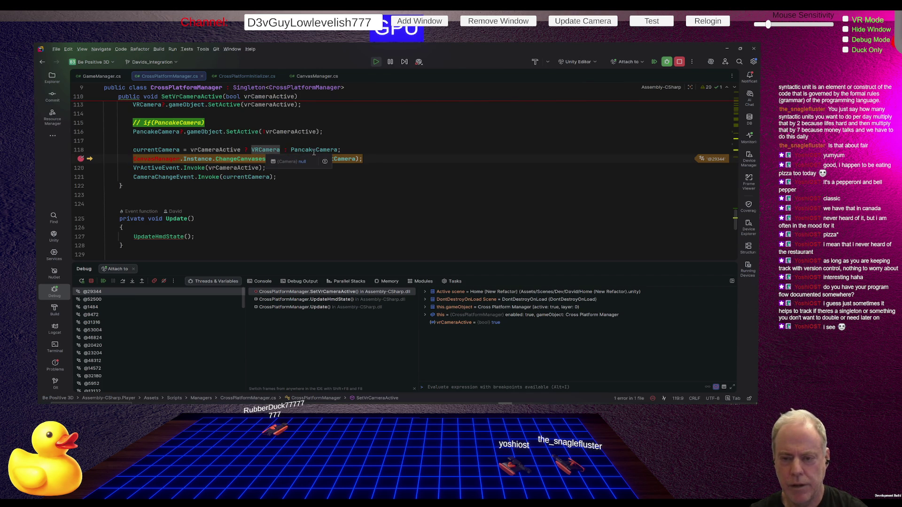
{"action": "mouse_move", "coordinate": [314, 149]}
{"action": "scroll", "coordinate": [430, 190], "scroll_direction": "up", "scroll_amount": 4}
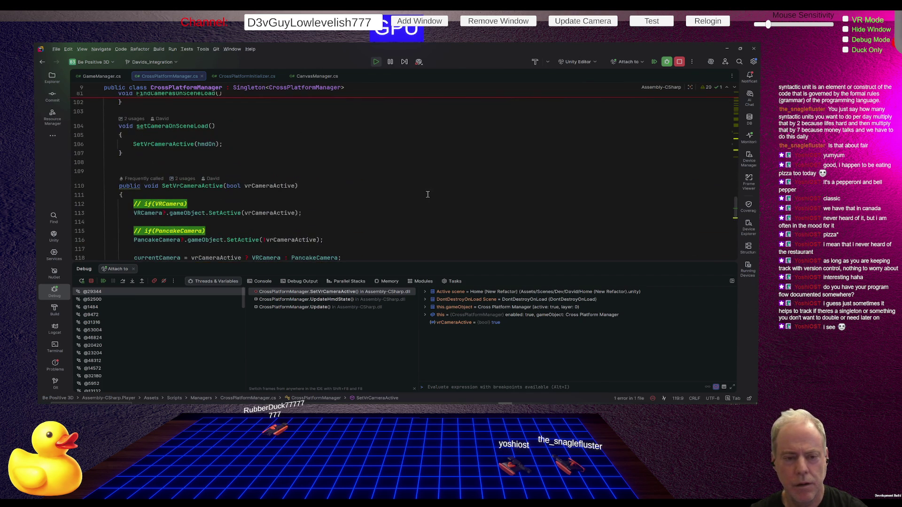
{"action": "scroll", "coordinate": [414, 192], "scroll_direction": "up", "scroll_amount": 4}
{"action": "scroll", "coordinate": [413, 192], "scroll_direction": "up", "scroll_amount": 3}
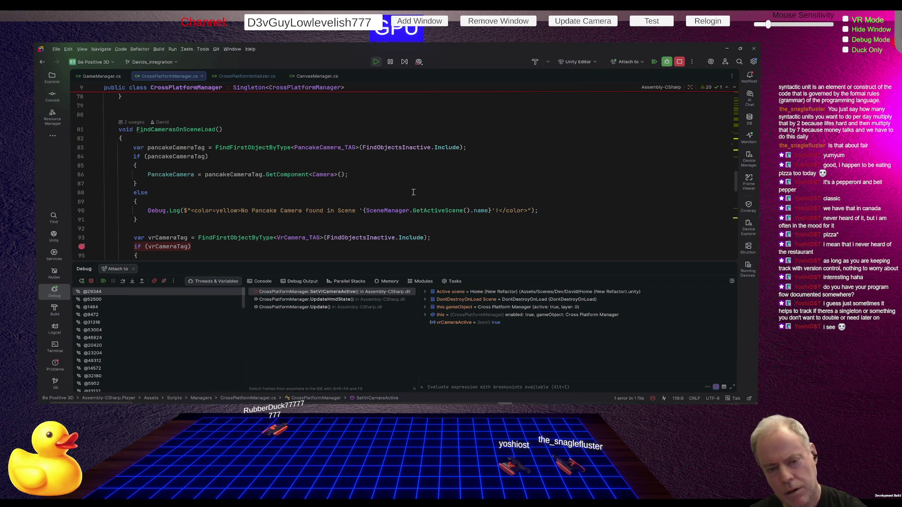
{"action": "mouse_move", "coordinate": [396, 149]}
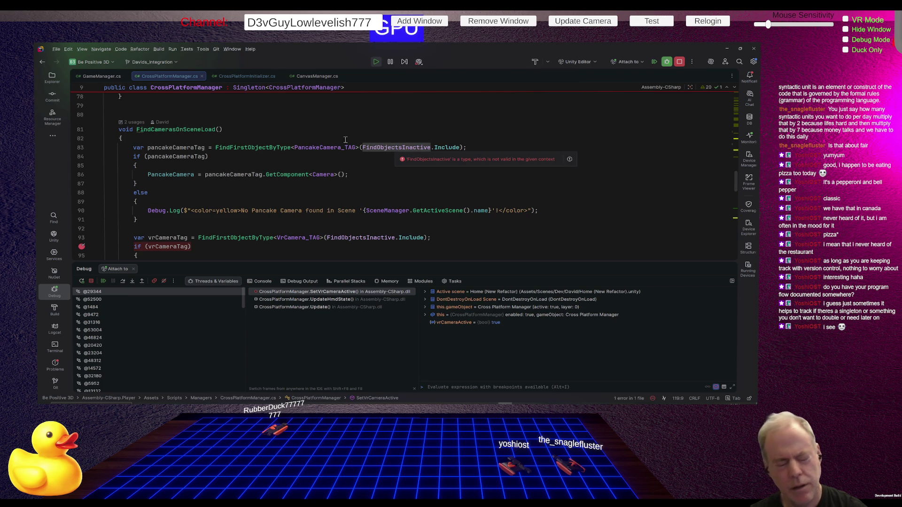
{"action": "mouse_move", "coordinate": [197, 129]}
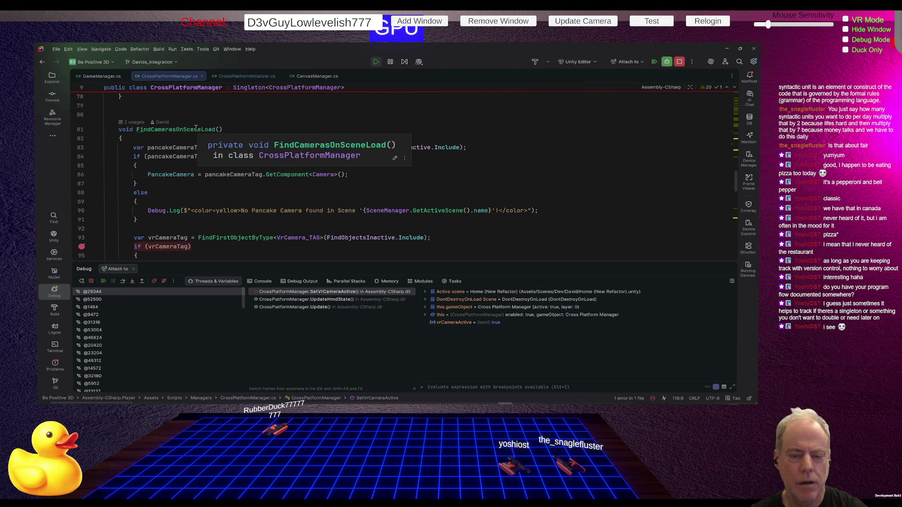
{"action": "left_click", "coordinate": [81, 148]}
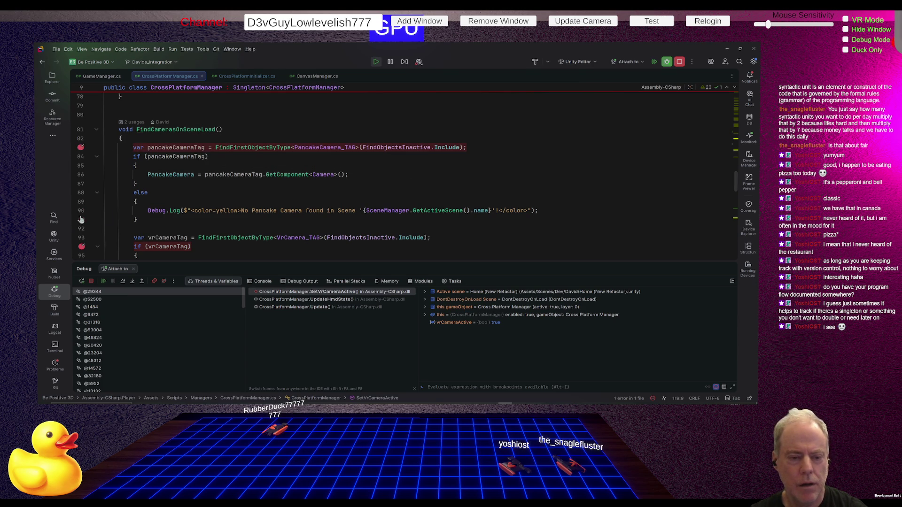
{"action": "left_click", "coordinate": [81, 246]}
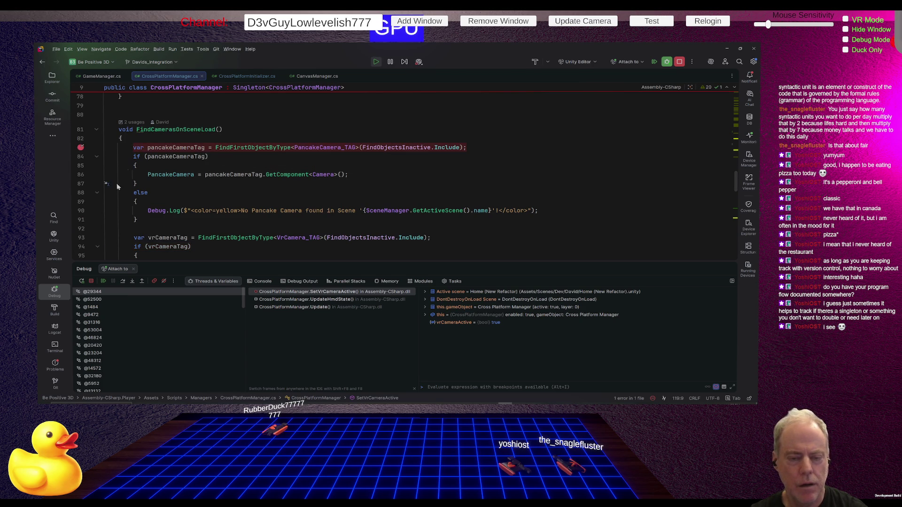
- Trace callers of FindCamerasOnSceneLoad and SetVrCameraActive through setCameraOnSceneLoad up to Initialize
{"action": "left_click", "coordinate": [166, 129], "text": "ctrl"}
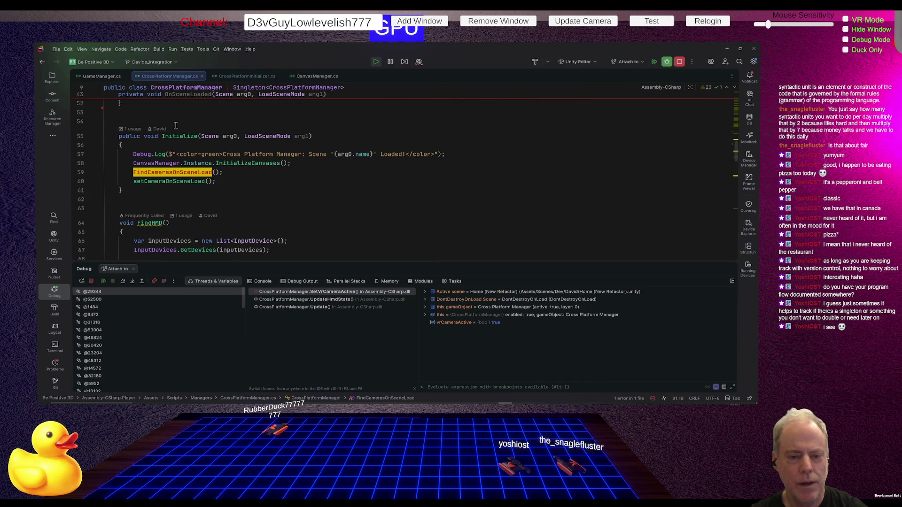
{"action": "scroll", "coordinate": [176, 126], "scroll_direction": "down", "scroll_amount": 5}
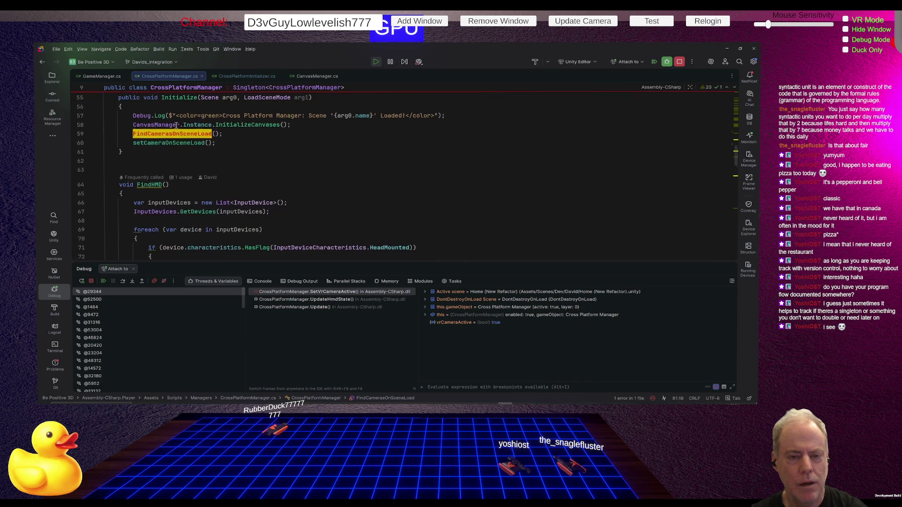
{"action": "scroll", "coordinate": [176, 125], "scroll_direction": "down", "scroll_amount": 10}
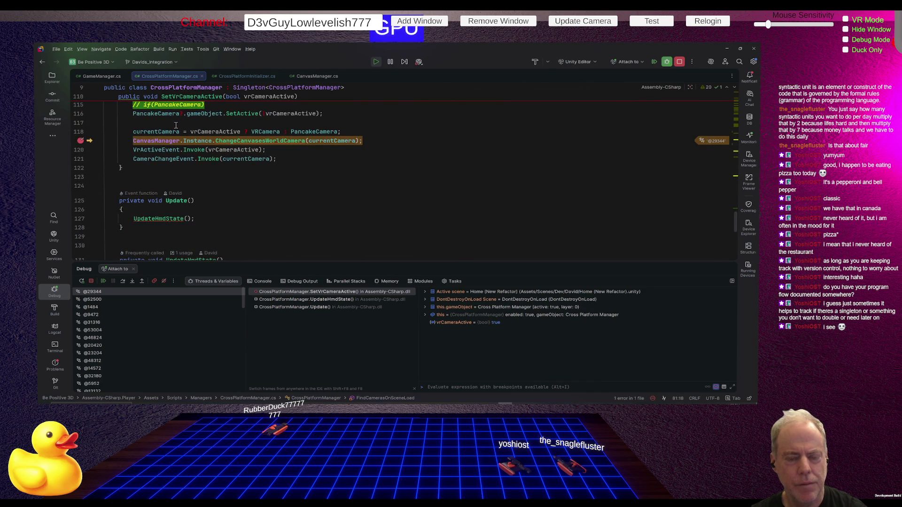
{"action": "scroll", "coordinate": [176, 125], "scroll_direction": "up", "scroll_amount": 4}
{"action": "left_click", "coordinate": [198, 167]}
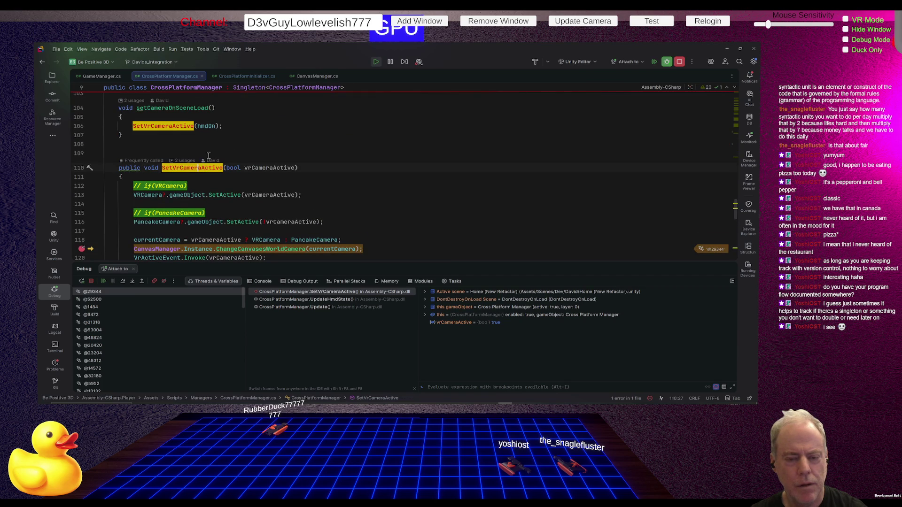
{"action": "scroll", "coordinate": [208, 155], "scroll_direction": "up", "scroll_amount": 4}
{"action": "left_click", "coordinate": [184, 197]}
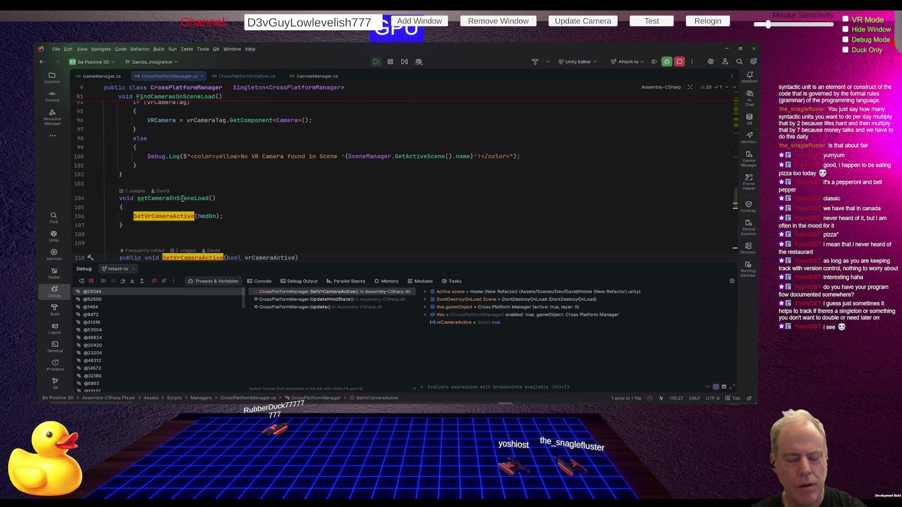
{"action": "left_click", "coordinate": [176, 216]}
{"action": "scroll", "coordinate": [198, 208], "scroll_direction": "up", "scroll_amount": 4}
{"action": "scroll", "coordinate": [196, 208], "scroll_direction": "up", "scroll_amount": 10}
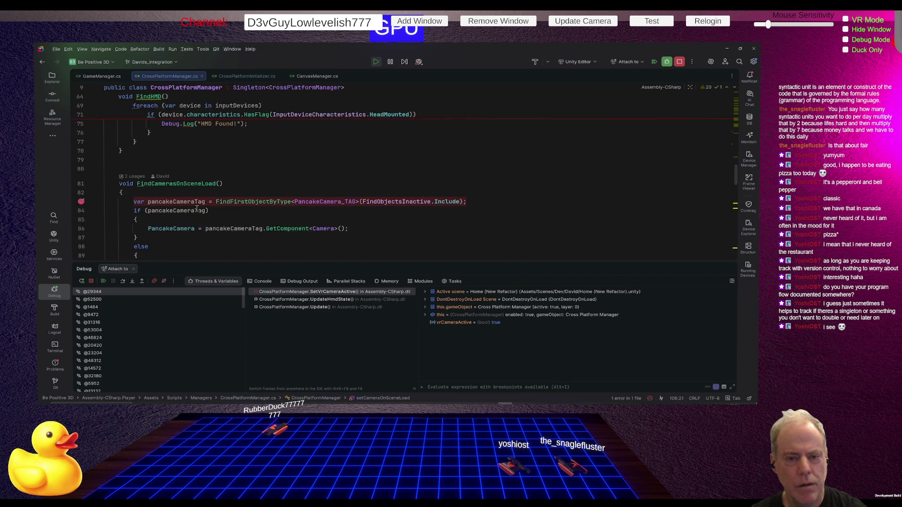
{"action": "scroll", "coordinate": [196, 208], "scroll_direction": "up", "scroll_amount": 6}
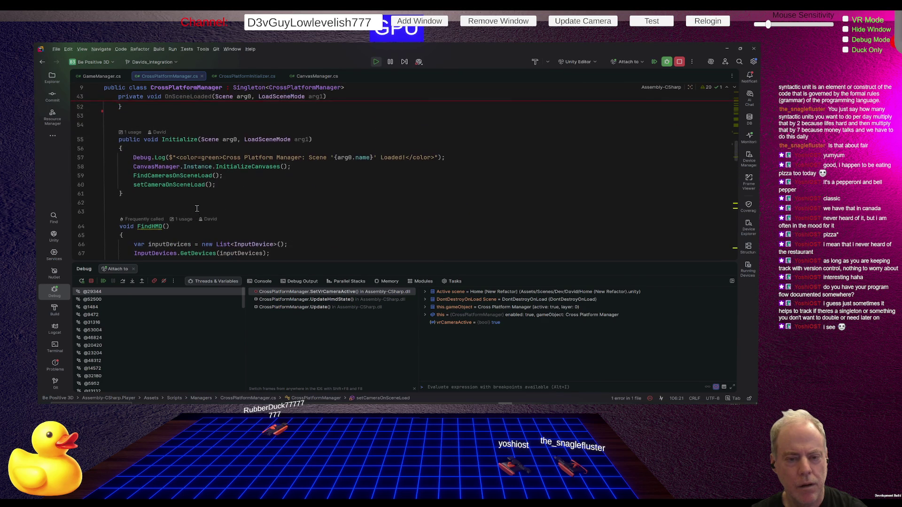
{"action": "scroll", "coordinate": [197, 208], "scroll_direction": "down", "scroll_amount": 6}
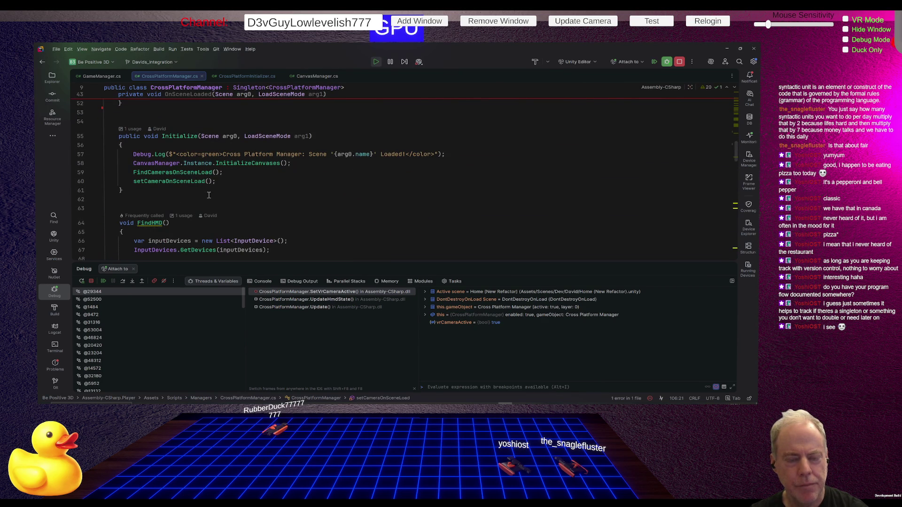
{"action": "left_click", "coordinate": [180, 136]}
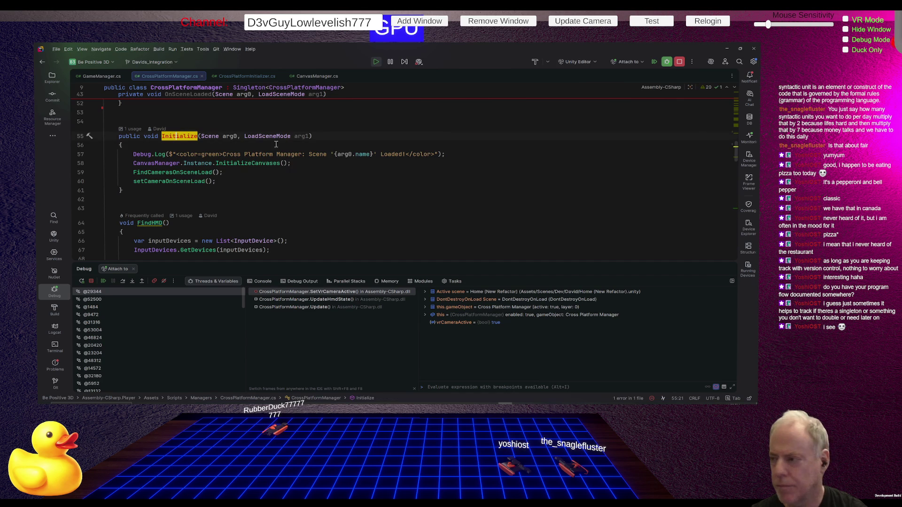
- Find usages of Initialize, landing on GameManager.cs's Boot-state call at line 208
{"action": "right_click", "coordinate": [189, 137]}
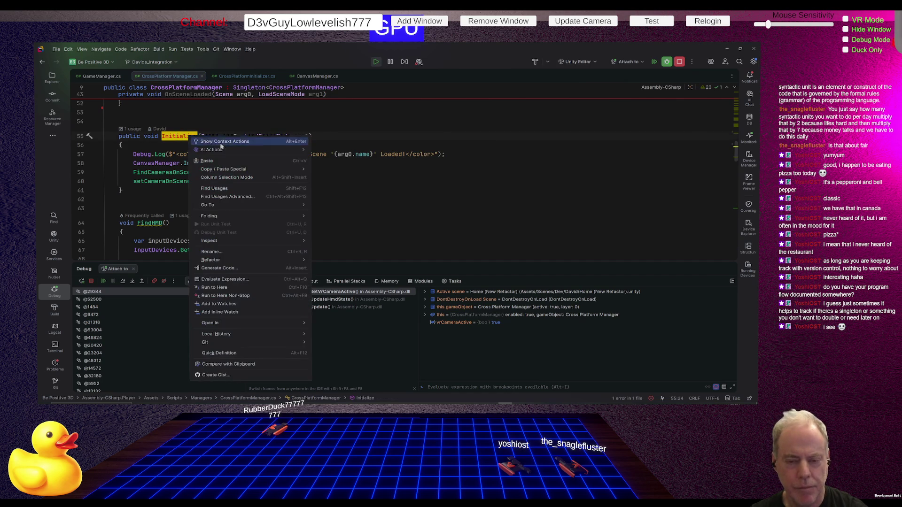
{"action": "left_click", "coordinate": [228, 188]}
{"action": "scroll", "coordinate": [292, 201], "scroll_direction": "up", "scroll_amount": 5}
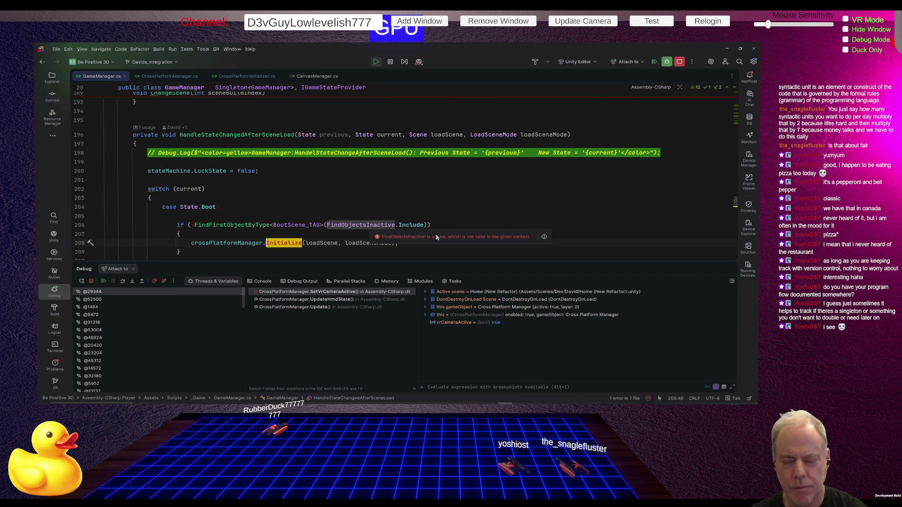
{"action": "scroll", "coordinate": [455, 228], "scroll_direction": "down", "scroll_amount": 3}
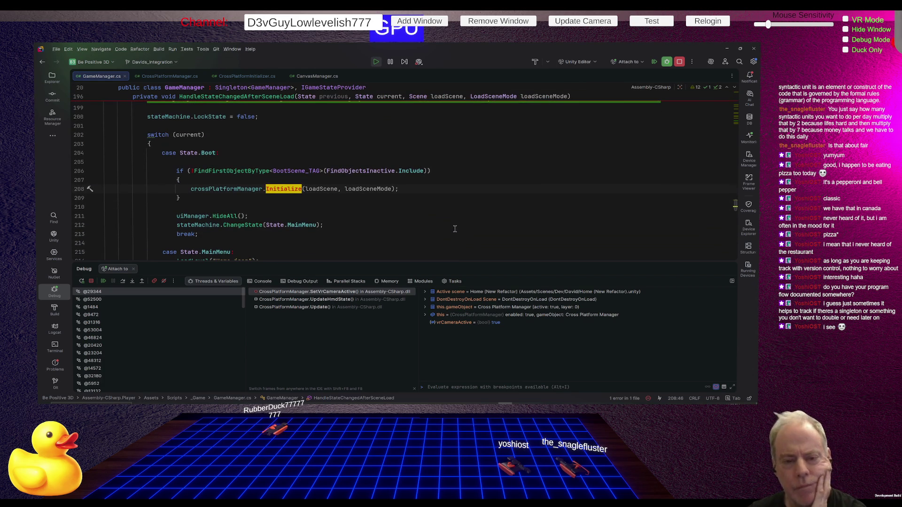
{"action": "scroll", "coordinate": [454, 229], "scroll_direction": "down", "scroll_amount": 2}
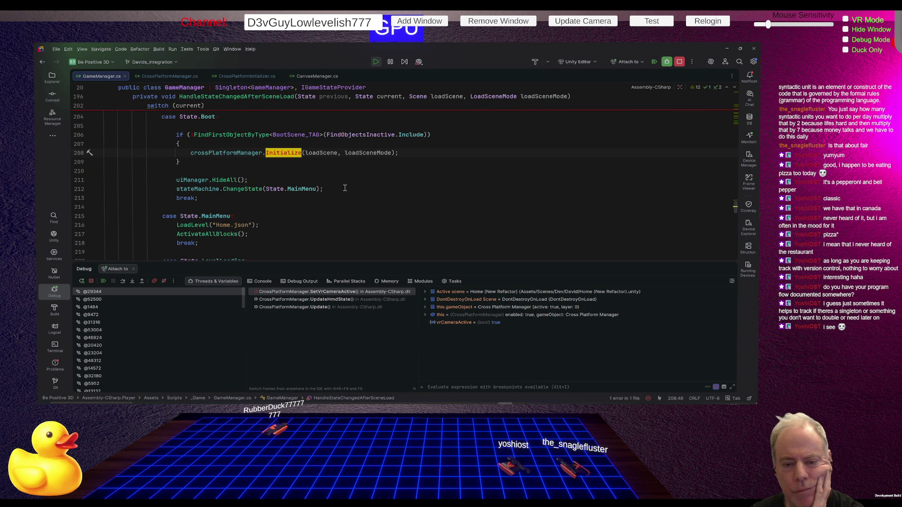
- Inspect the crossPlatformManager and BootScene_TAG references, then select the if block from line 206
{"action": "left_click", "coordinate": [235, 152]}
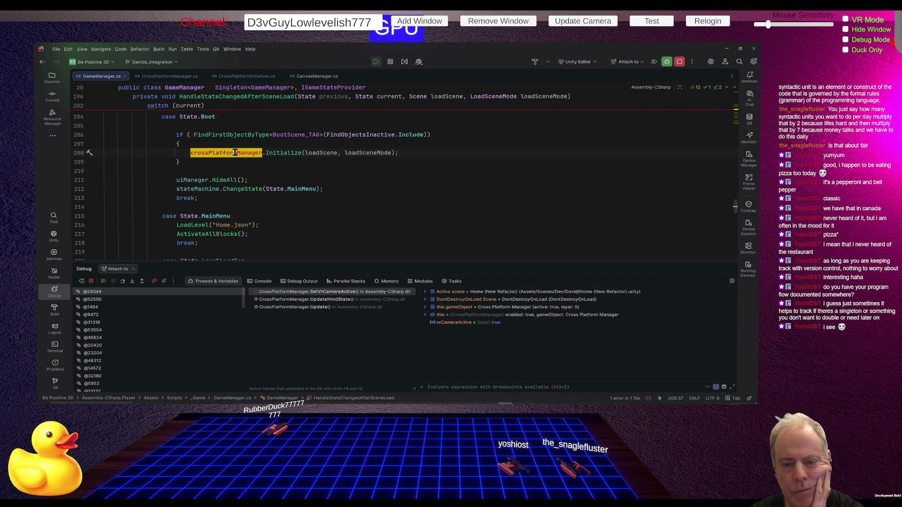
{"action": "scroll", "coordinate": [290, 202], "scroll_direction": "up", "scroll_amount": 2}
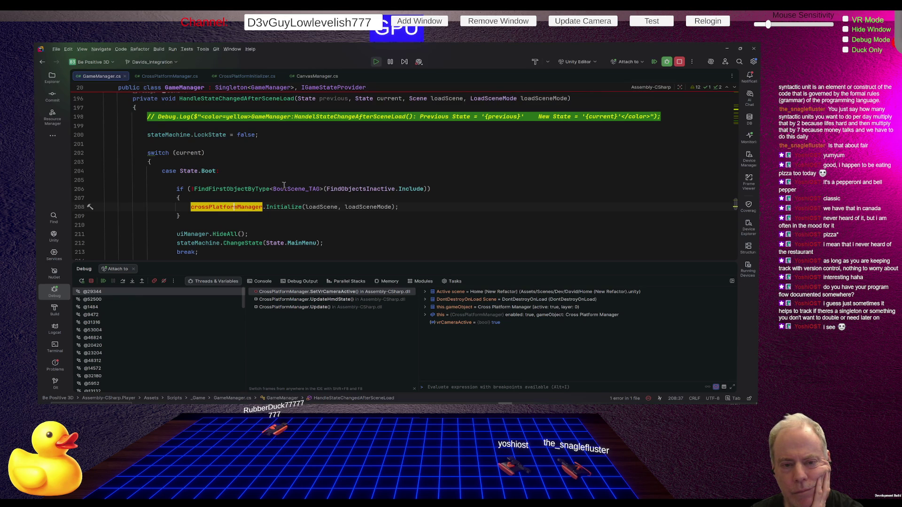
{"action": "left_click", "coordinate": [285, 189]}
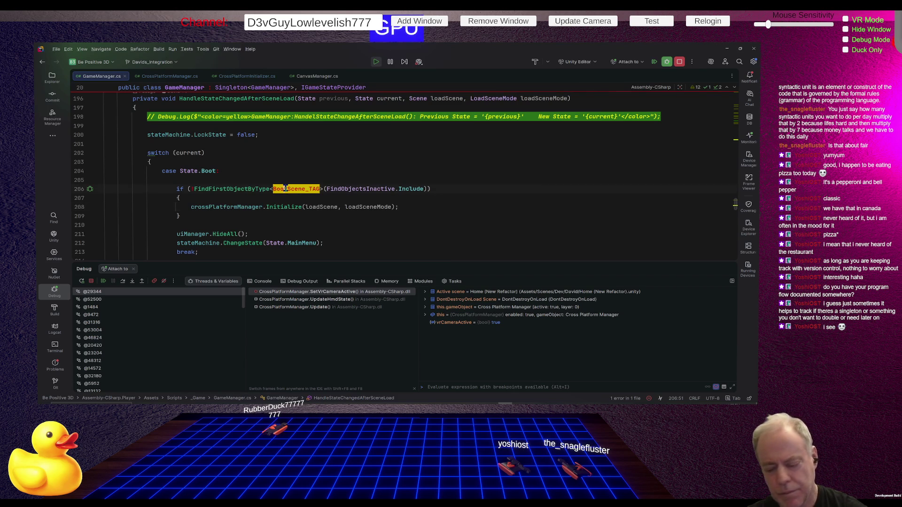
{"action": "key", "text": "Home"}
{"action": "key", "text": "Home"}
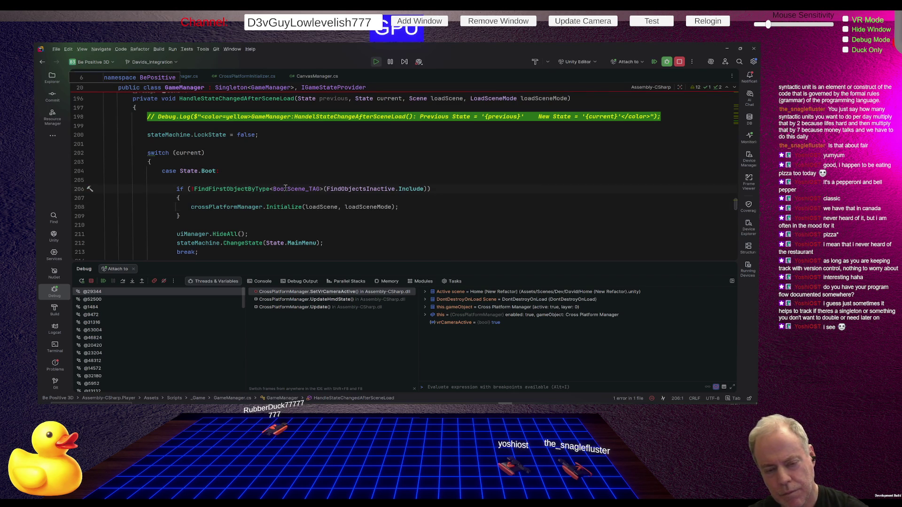
{"action": "key", "text": "shift+Down"}
{"action": "key", "text": "shift+Down"}
{"action": "key", "text": "shift+Down"}
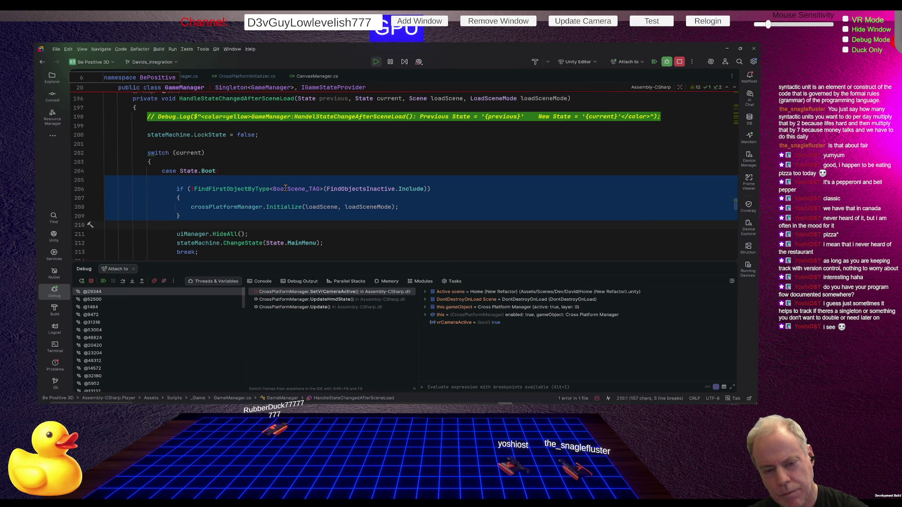
- Delete lines 205–209 from GameManager, review its OnSceneLoaded code, then return to CrossPlatformManager.cs
{"action": "key", "text": "Delete"}
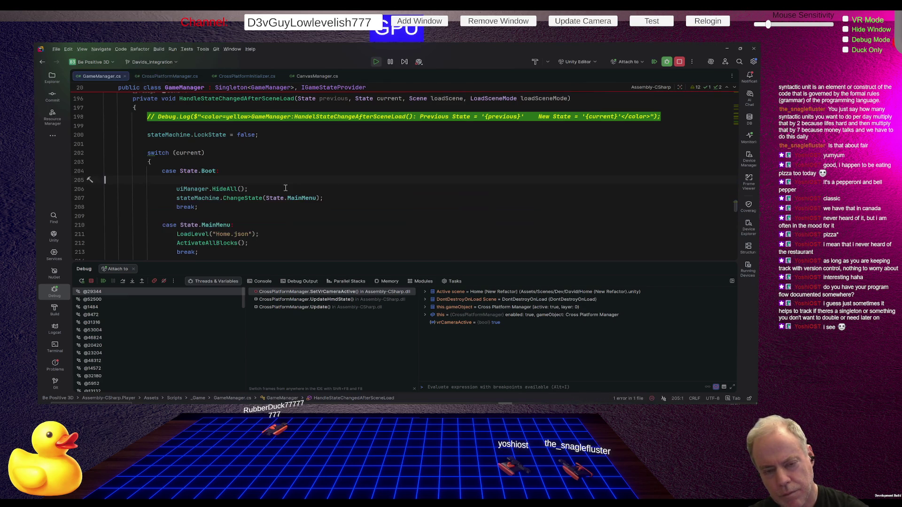
{"action": "scroll", "coordinate": [253, 167], "scroll_direction": "up", "scroll_amount": 2}
{"action": "scroll", "coordinate": [252, 167], "scroll_direction": "up", "scroll_amount": 5}
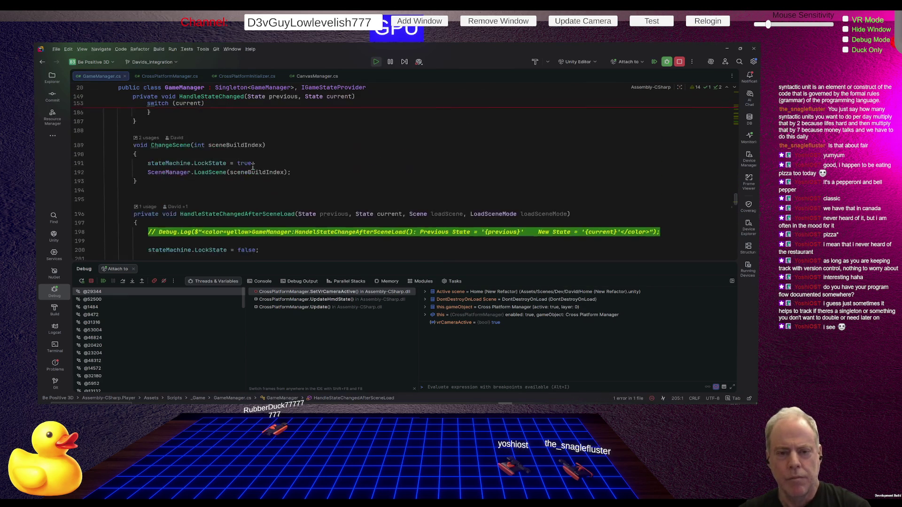
{"action": "scroll", "coordinate": [254, 156], "scroll_direction": "up", "scroll_amount": 10}
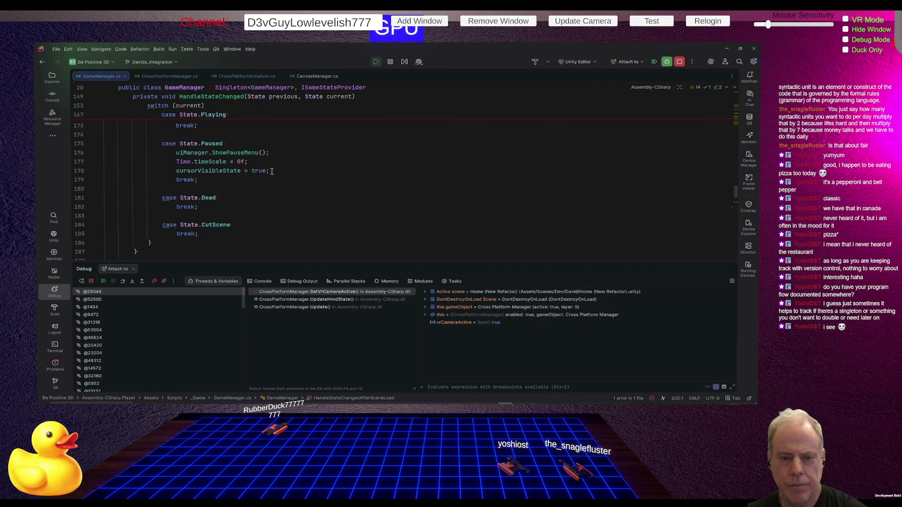
{"action": "scroll", "coordinate": [271, 172], "scroll_direction": "up", "scroll_amount": 1}
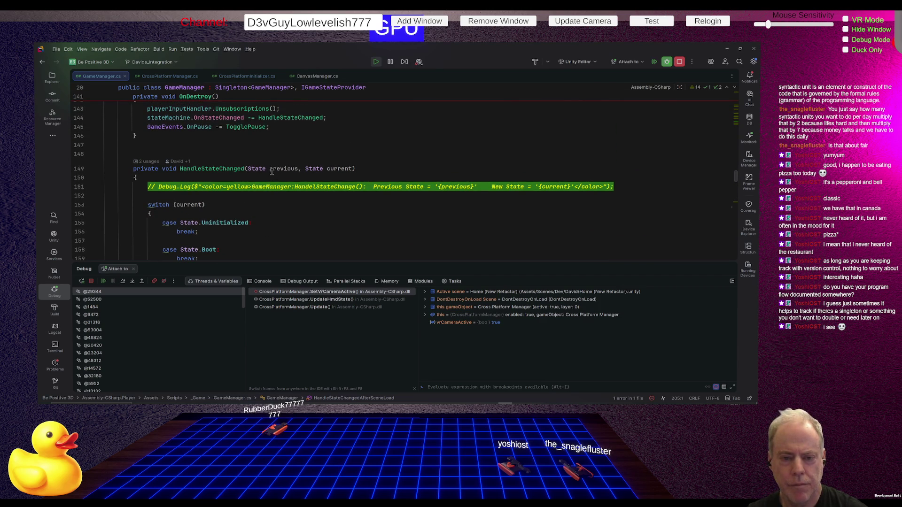
{"action": "scroll", "coordinate": [271, 167], "scroll_direction": "up", "scroll_amount": 3}
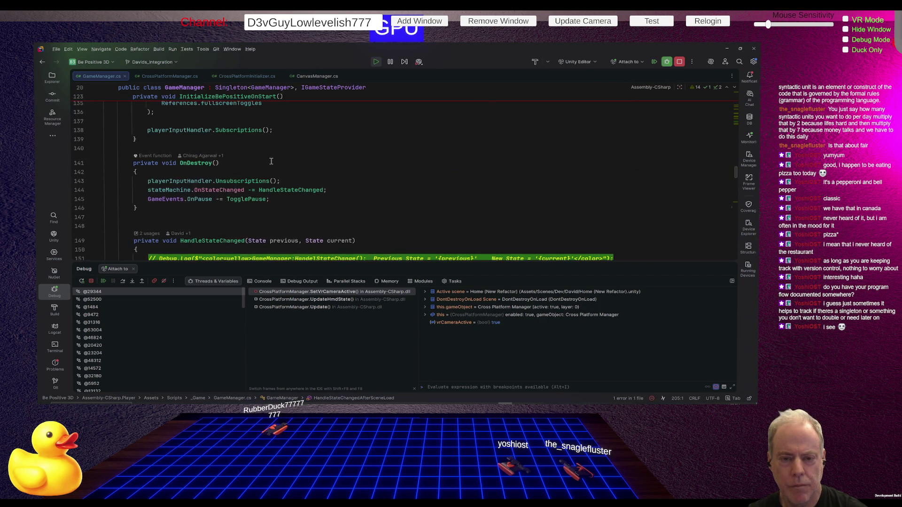
{"action": "scroll", "coordinate": [271, 162], "scroll_direction": "up", "scroll_amount": 5}
{"action": "scroll", "coordinate": [271, 162], "scroll_direction": "up", "scroll_amount": 4}
{"action": "scroll", "coordinate": [271, 163], "scroll_direction": "up", "scroll_amount": 10}
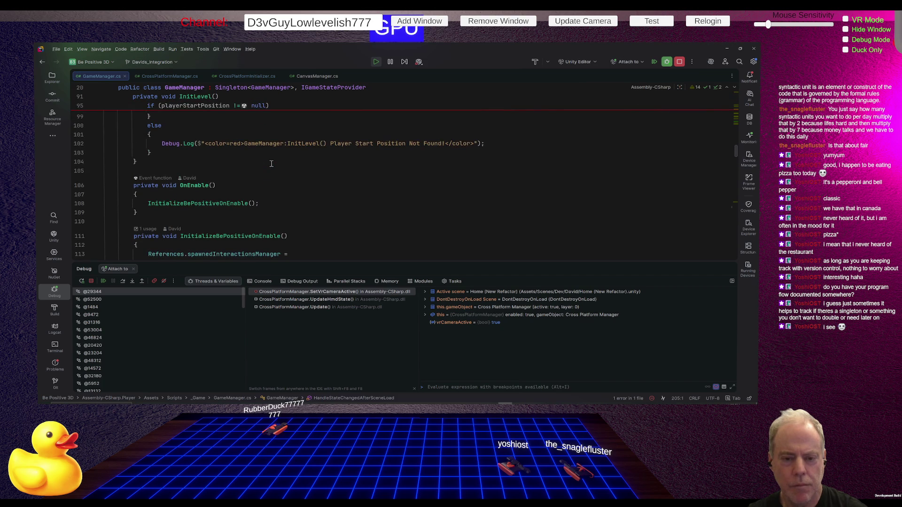
{"action": "scroll", "coordinate": [271, 163], "scroll_direction": "up", "scroll_amount": 2}
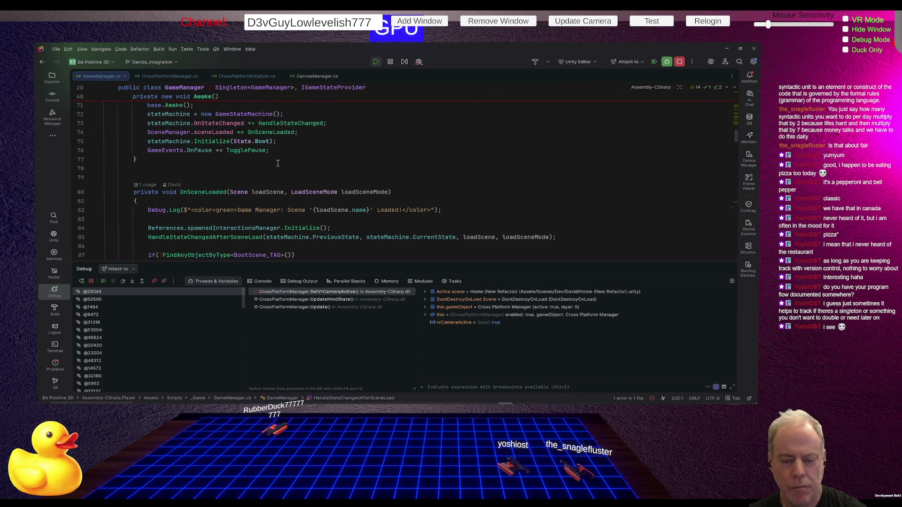
{"action": "scroll", "coordinate": [277, 163], "scroll_direction": "down", "scroll_amount": 2}
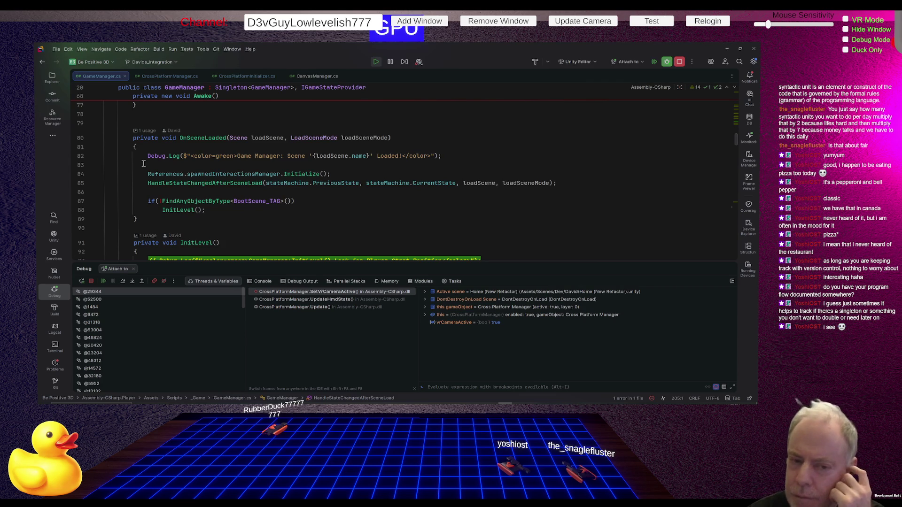
{"action": "left_click", "coordinate": [171, 77]}
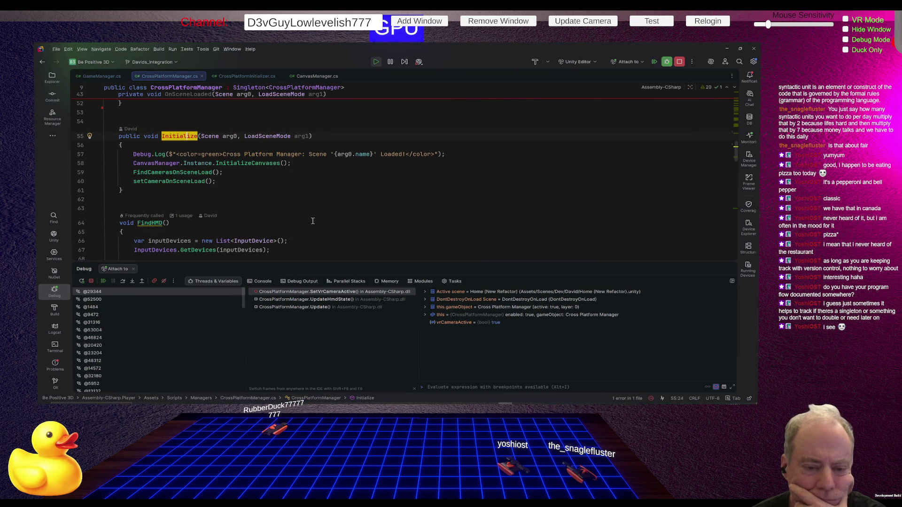
- Review the Initialize method and highlight where OnSceneLoaded is used
{"action": "scroll", "coordinate": [303, 193], "scroll_direction": "up", "scroll_amount": 3}
{"action": "scroll", "coordinate": [303, 192], "scroll_direction": "down", "scroll_amount": 2}
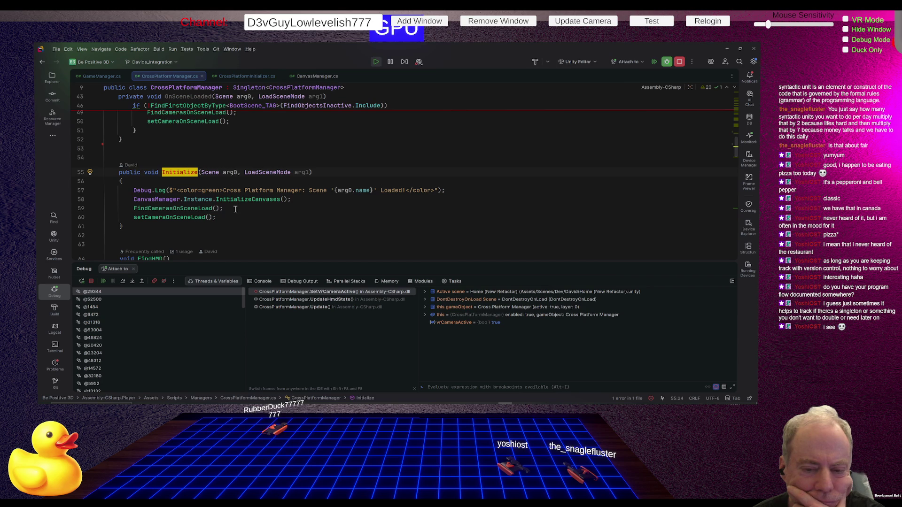
{"action": "key", "text": "ctrl+Left"}
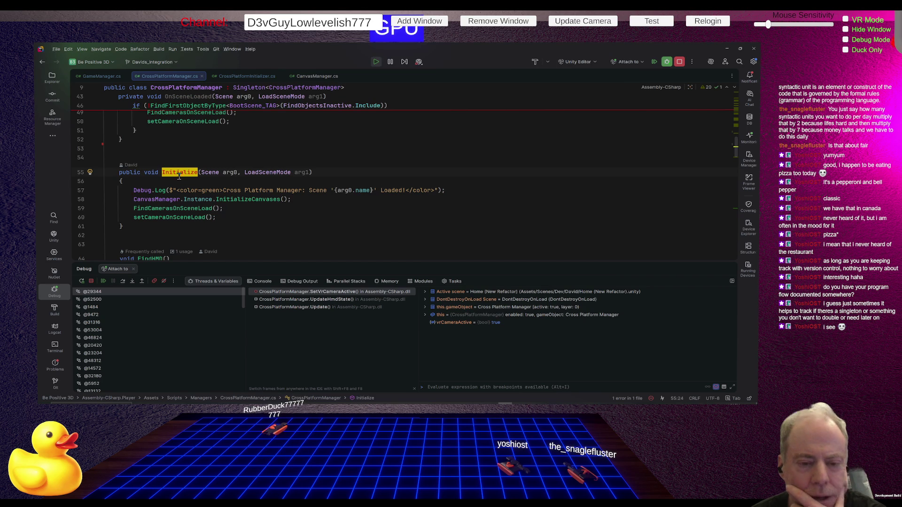
{"action": "scroll", "coordinate": [282, 164], "scroll_direction": "up", "scroll_amount": 3}
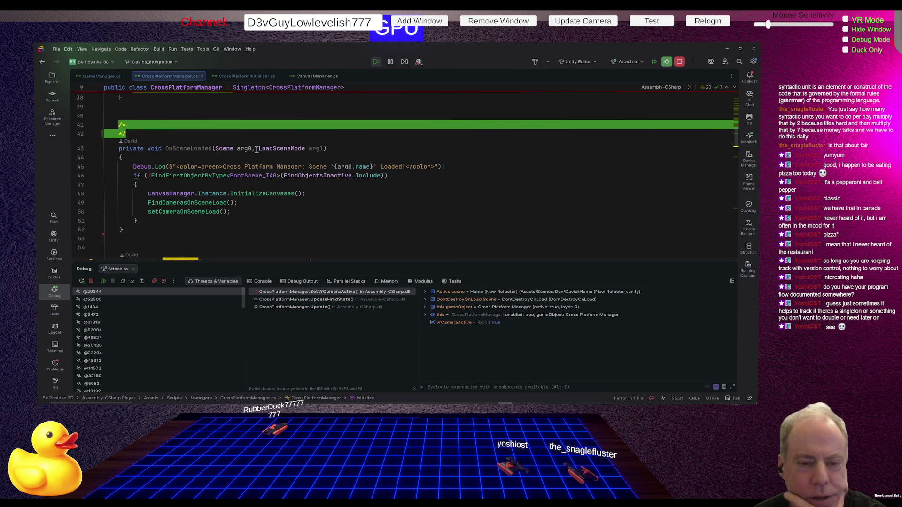
{"action": "left_click", "coordinate": [192, 148]}
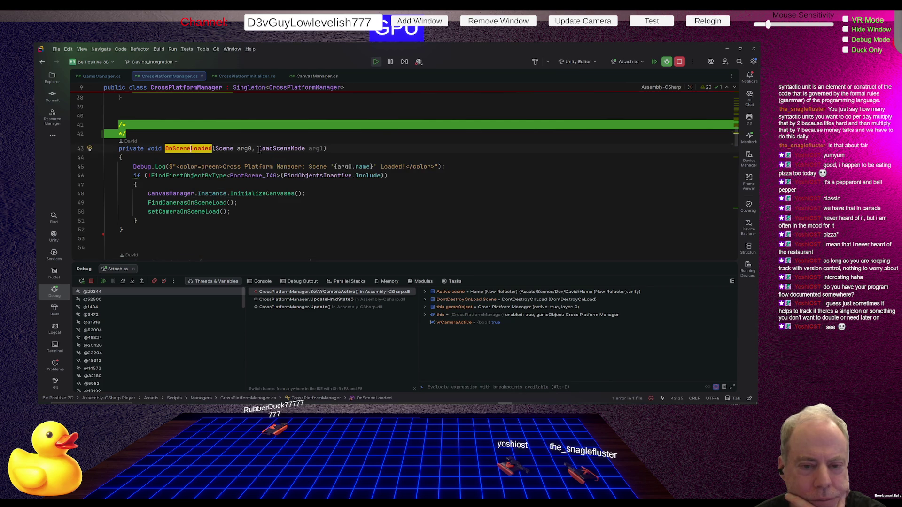
{"action": "mouse_move", "coordinate": [258, 149]}
{"action": "scroll", "coordinate": [259, 149], "scroll_direction": "up", "scroll_amount": 4}
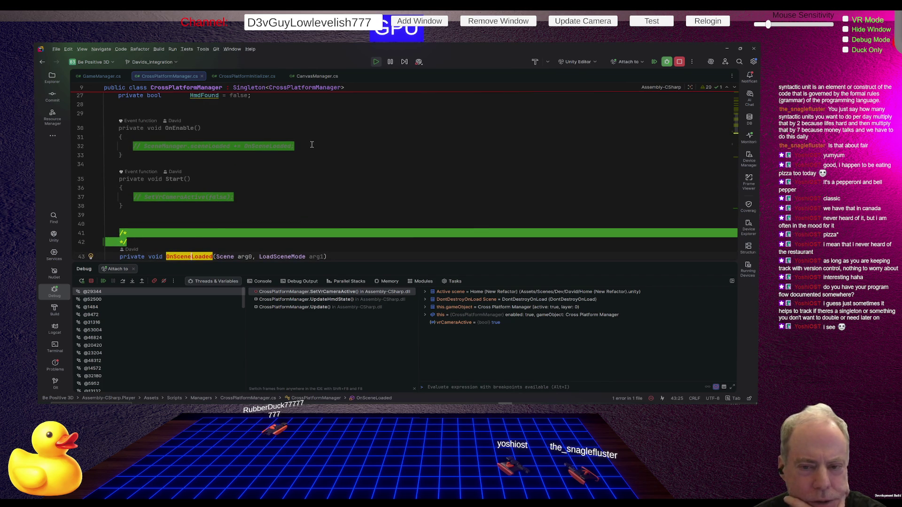
- Uncomment the sceneLoaded subscription in OnEnable and SetVrCameraActive(false) in Start
{"action": "left_click", "coordinate": [312, 144]}
{"action": "key", "text": "Home"}
{"action": "key", "text": "Delete"}
{"action": "key", "text": "Delete"}
{"action": "key", "text": "Delete"}
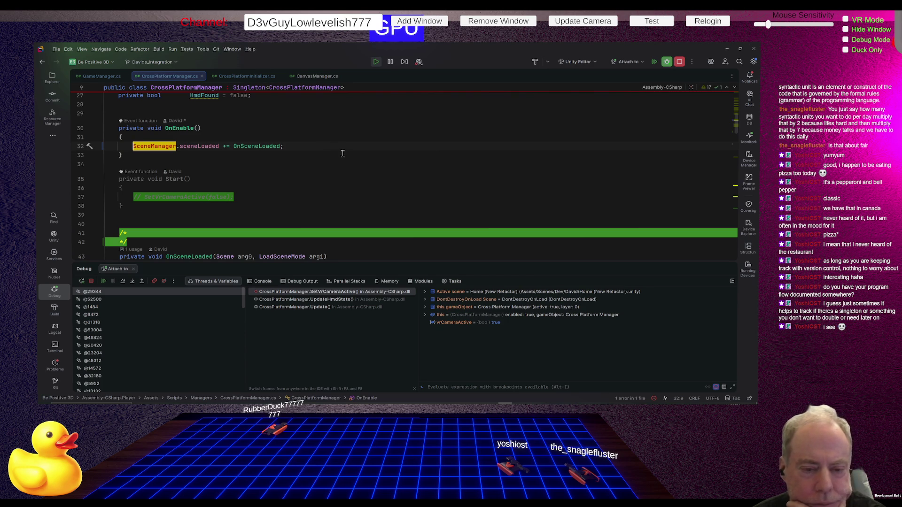
{"action": "scroll", "coordinate": [282, 157], "scroll_direction": "down", "scroll_amount": 2}
{"action": "left_click", "coordinate": [271, 160]}
{"action": "key", "text": "Home"}
{"action": "key", "text": "Delete"}
{"action": "key", "text": "Delete"}
{"action": "key", "text": "Delete"}
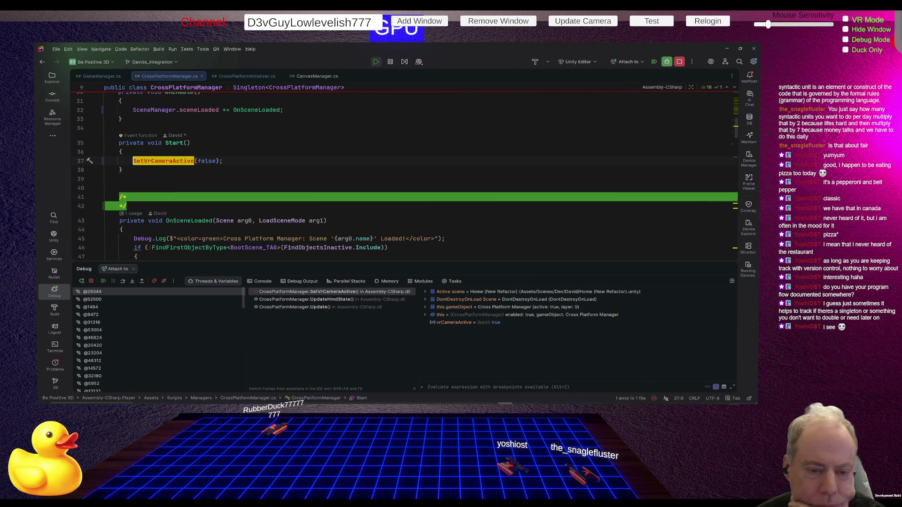
- Review OnSceneLoaded's BootScene_TAG block and place the cursor at its opening brace
{"action": "scroll", "coordinate": [298, 146], "scroll_direction": "down", "scroll_amount": 3}
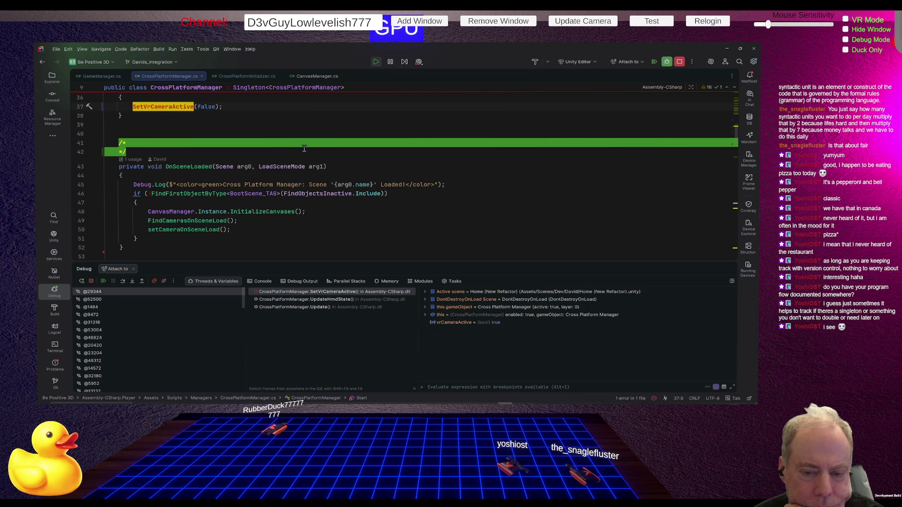
{"action": "scroll", "coordinate": [304, 149], "scroll_direction": "up", "scroll_amount": 5}
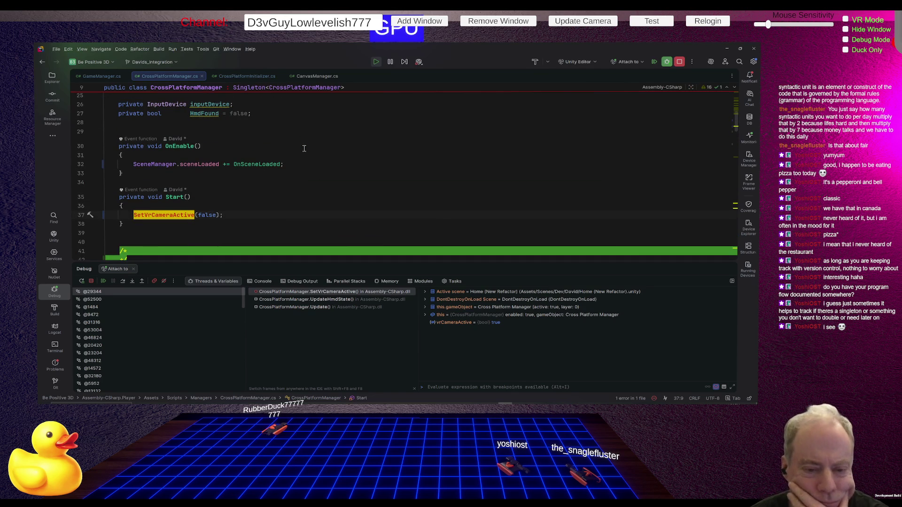
{"action": "scroll", "coordinate": [304, 148], "scroll_direction": "down", "scroll_amount": 6}
{"action": "scroll", "coordinate": [304, 149], "scroll_direction": "down", "scroll_amount": 5}
{"action": "mouse_move", "coordinate": [230, 173]}
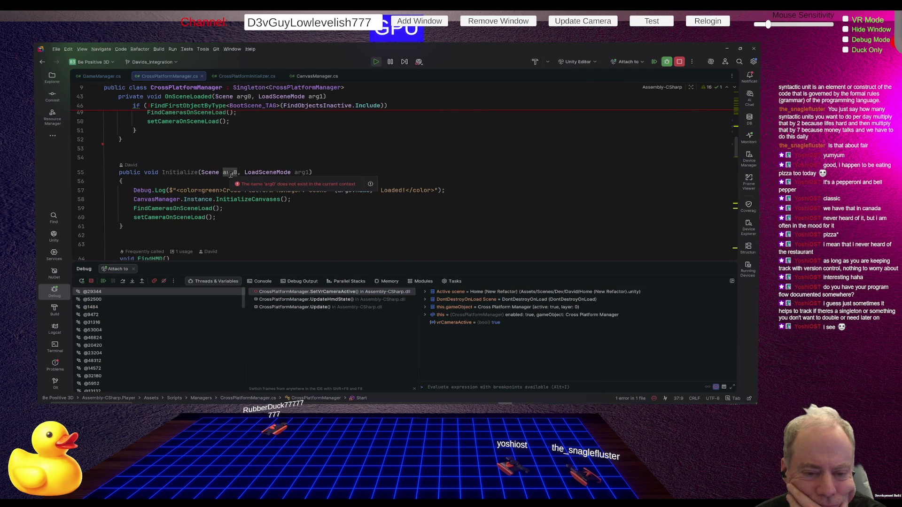
{"action": "mouse_move", "coordinate": [186, 217]}
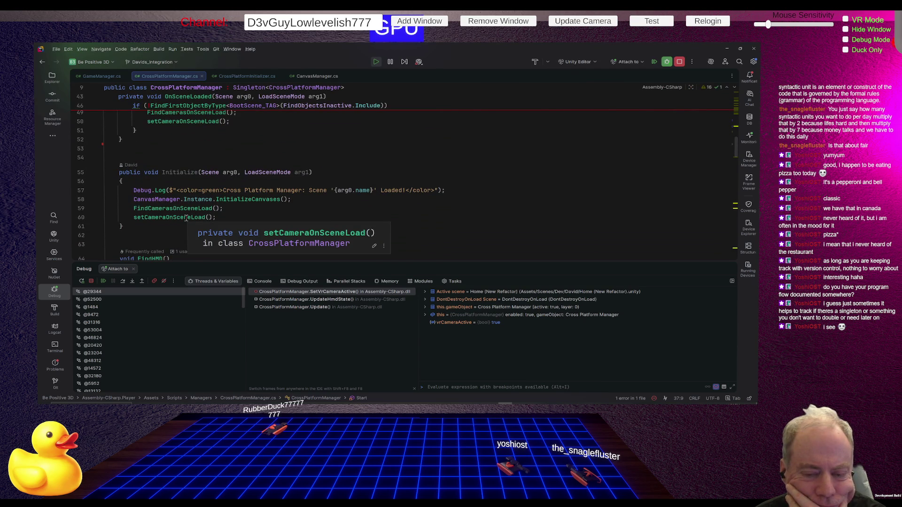
{"action": "scroll", "coordinate": [214, 182], "scroll_direction": "up", "scroll_amount": 8}
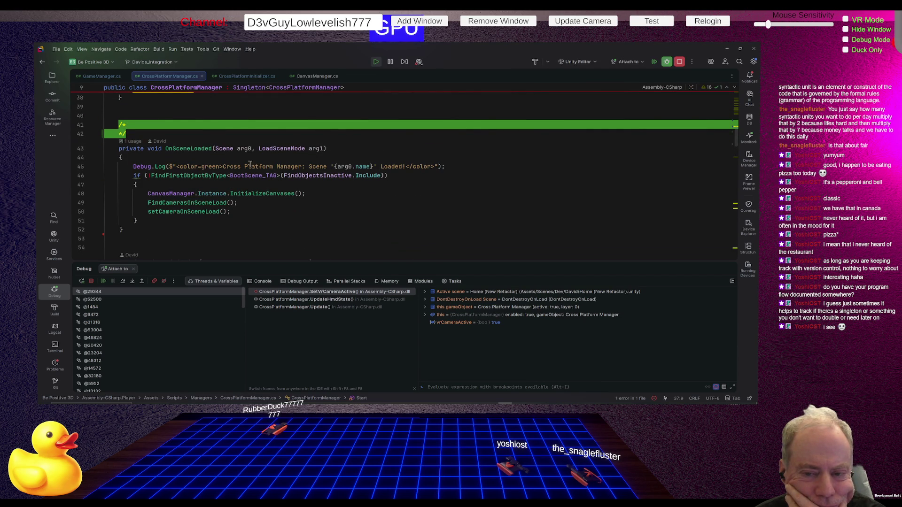
{"action": "left_click", "coordinate": [212, 184]}
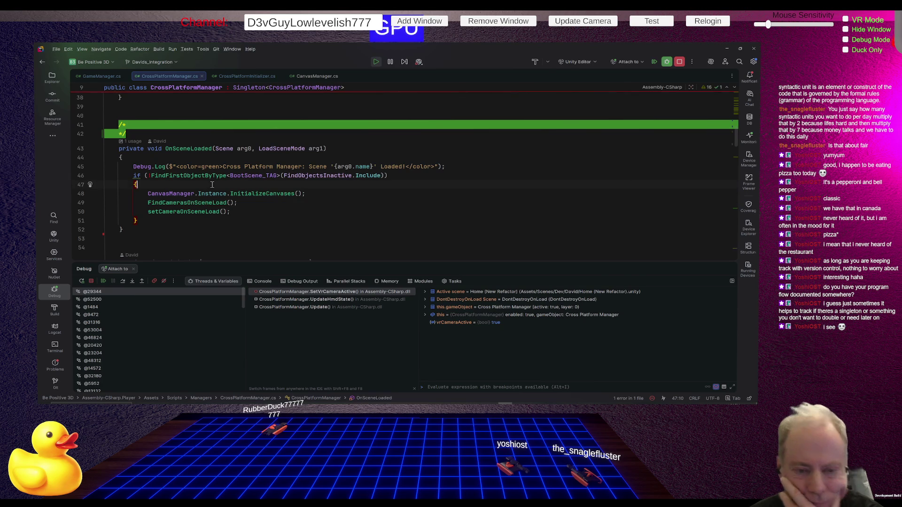
- Insert an Initialize() call as the first line of OnSceneLoaded's BootScene_TAG block
{"action": "key", "text": "Return"}
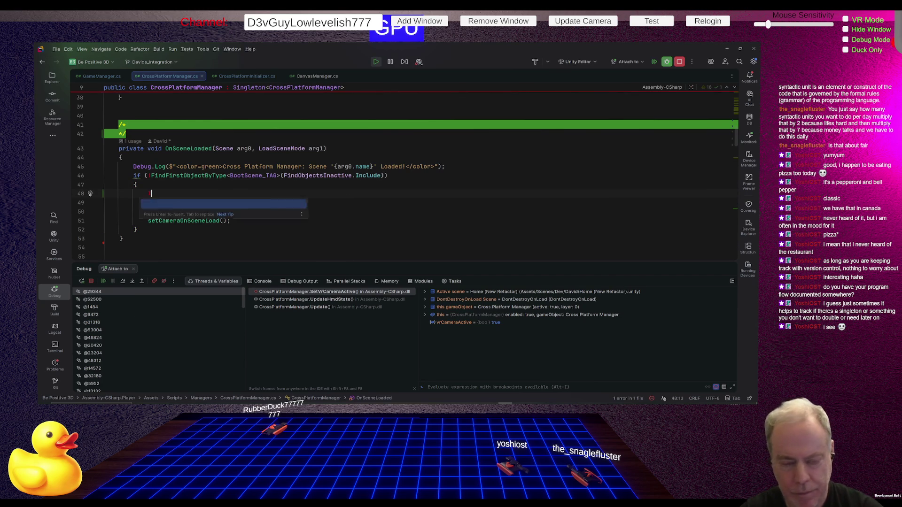
{"action": "type", "text": "Init"}
{"action": "key", "text": "Return"}
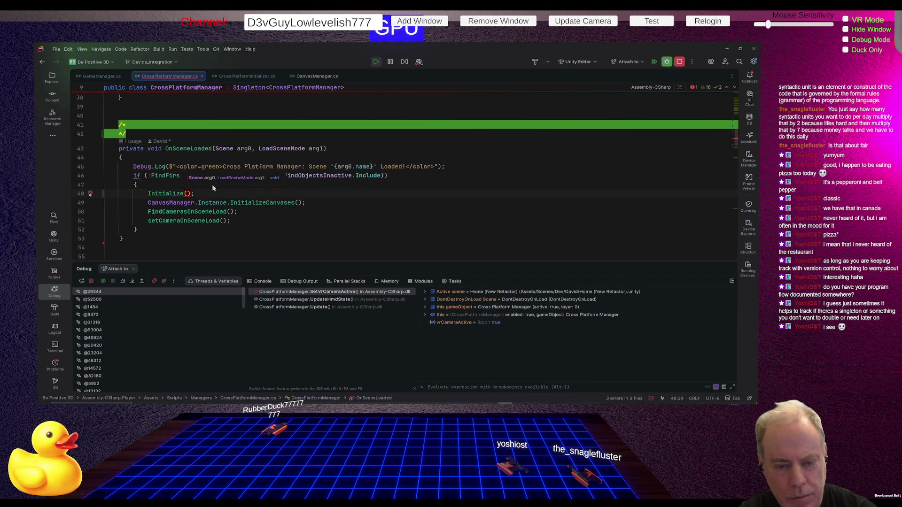
{"action": "key", "text": "ctrl+space"}
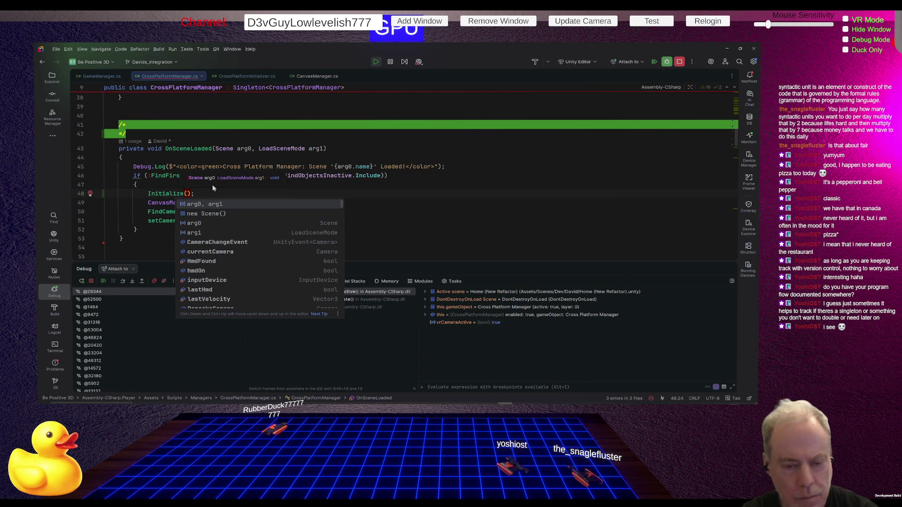
{"action": "left_click", "coordinate": [220, 196]}
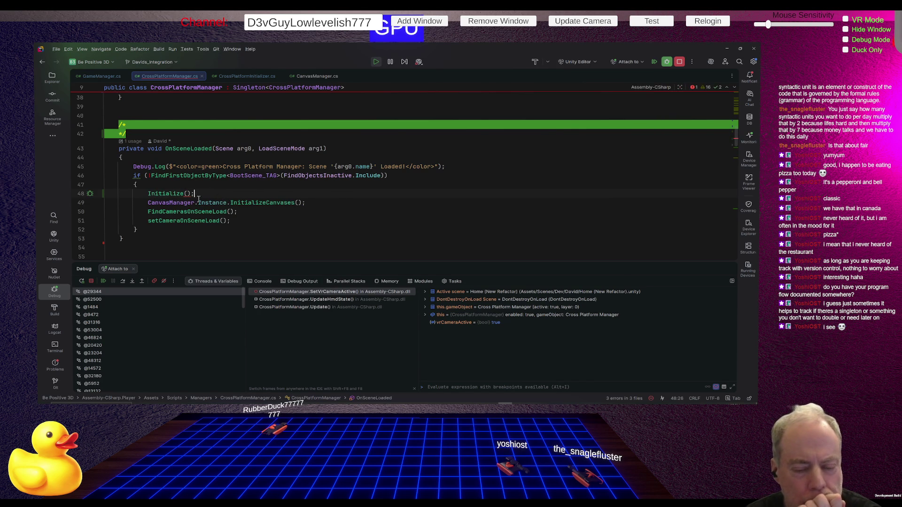
{"action": "mouse_move", "coordinate": [187, 194]}
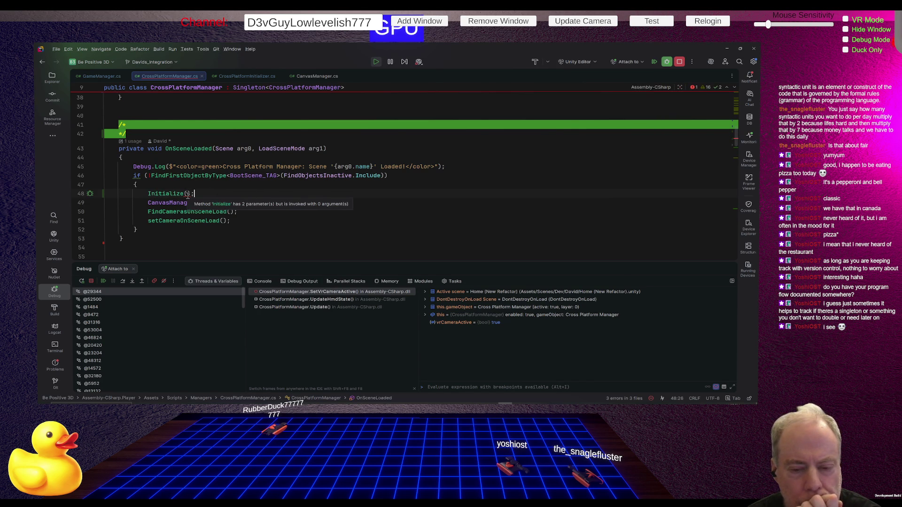